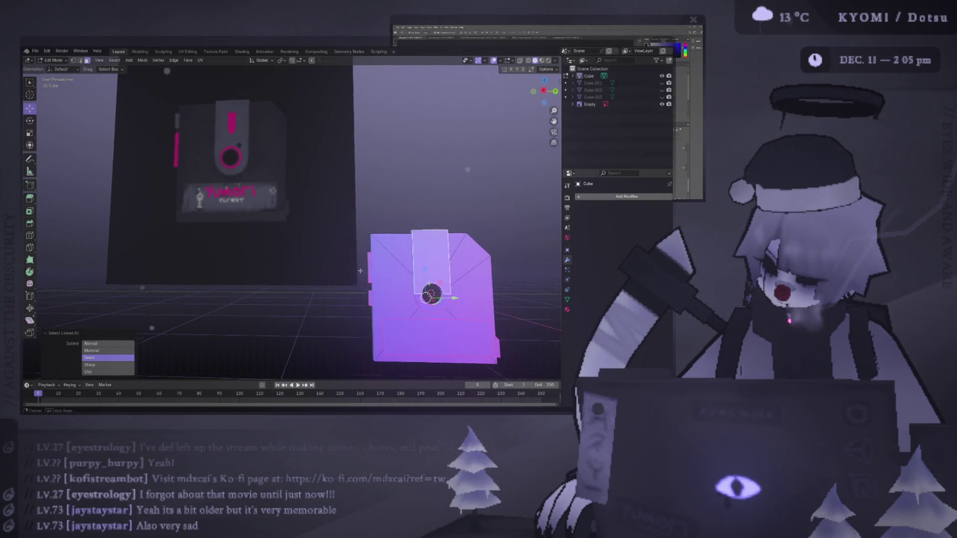
# Orbit around the disk mesh until the front reference board faces the view
pyautogui.moveTo(367, 287)
pyautogui.mouseDown(button='middle')
pyautogui.moveTo(228, 278)
pyautogui.moveTo(309, 286)
pyautogui.mouseUp(button='middle')
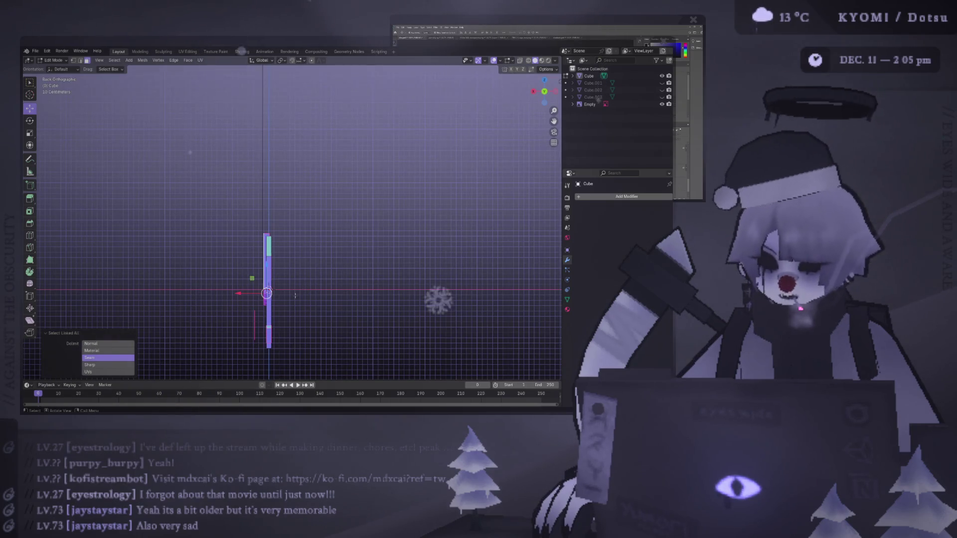
pyautogui.moveTo(295, 295); pyautogui.dragTo(197, 299, button='middle')
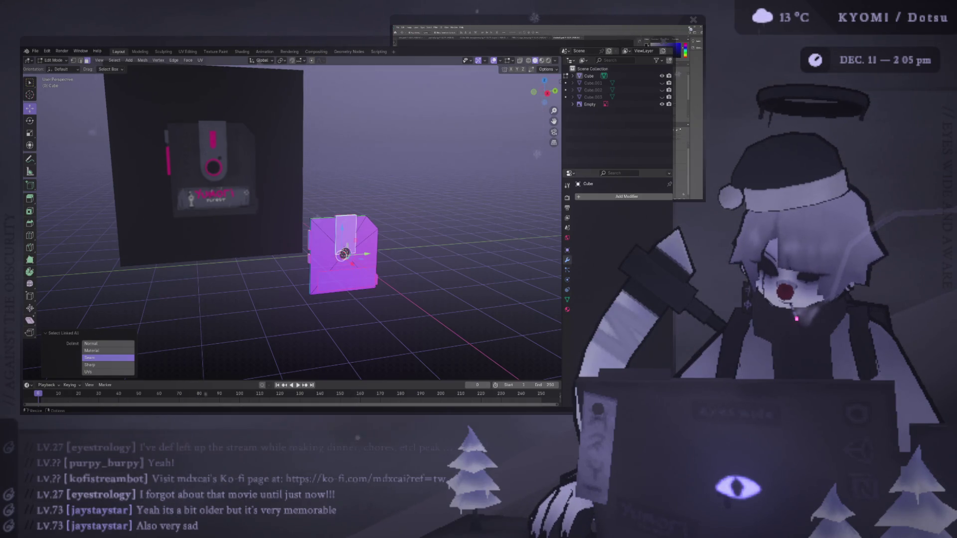
pyautogui.moveTo(279, 259); pyautogui.dragTo(251, 264, button='middle')
# Drop the back reference image into the scene, clear its rotation, and rotate it 90° on Y
pyautogui.press('Tab')
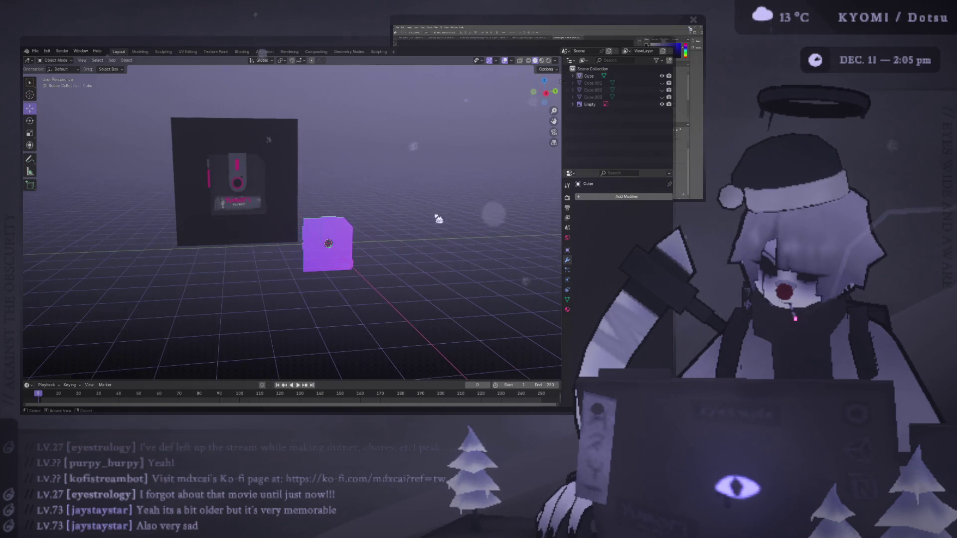
pyautogui.moveTo(688, 124); pyautogui.dragTo(392, 149)
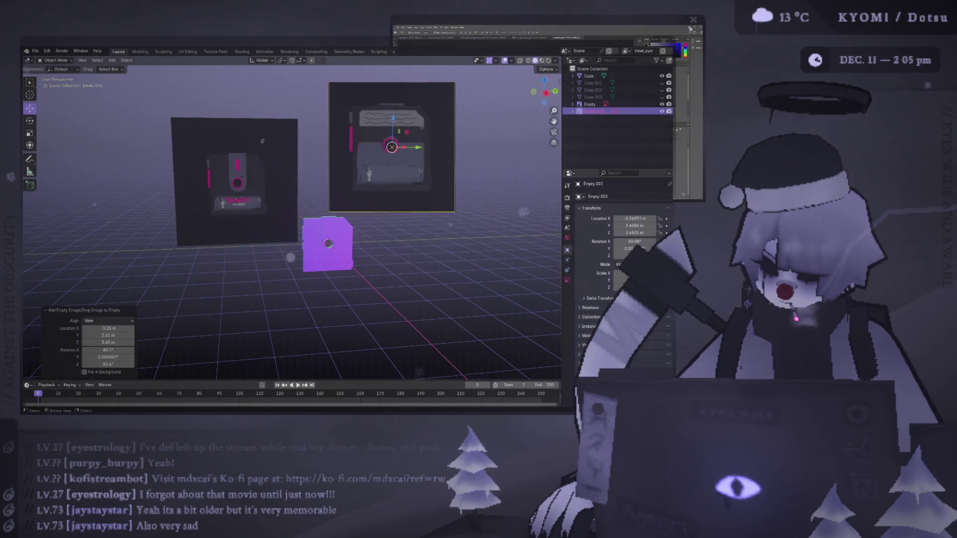
pyautogui.press('KP_3')
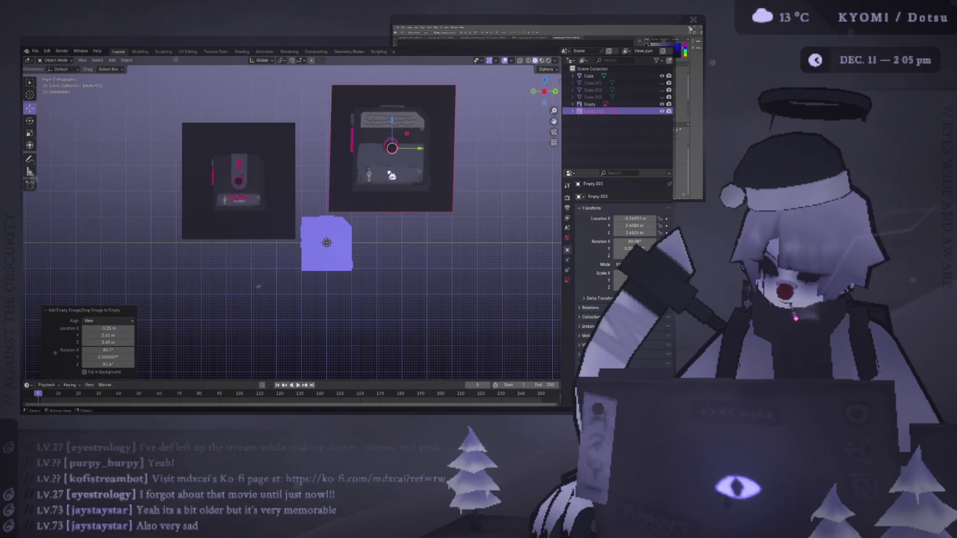
pyautogui.hotkey('alt', 'r')
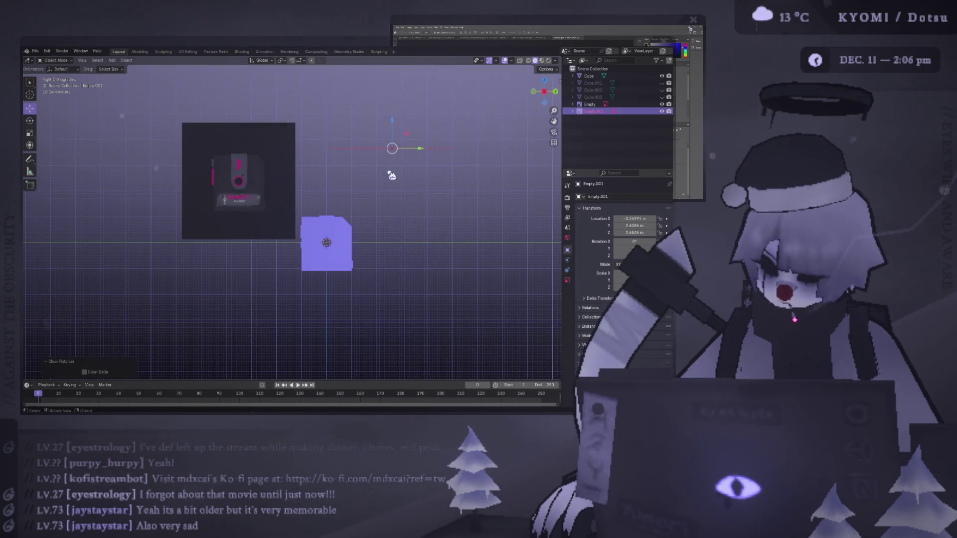
pyautogui.write('r')
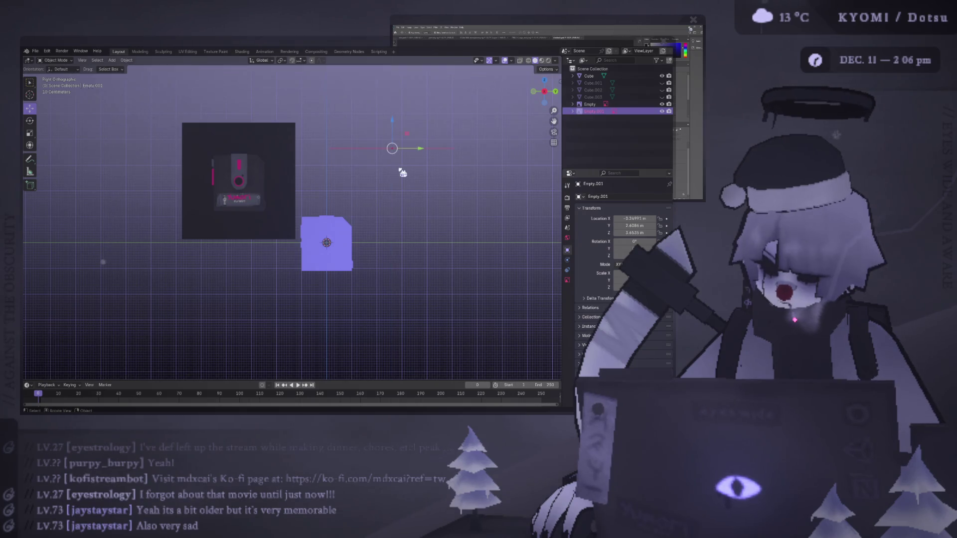
pyautogui.write('y90')
pyautogui.press('Return')
# Rotate the back reference image 90° around X to stand it upright
pyautogui.press('t')
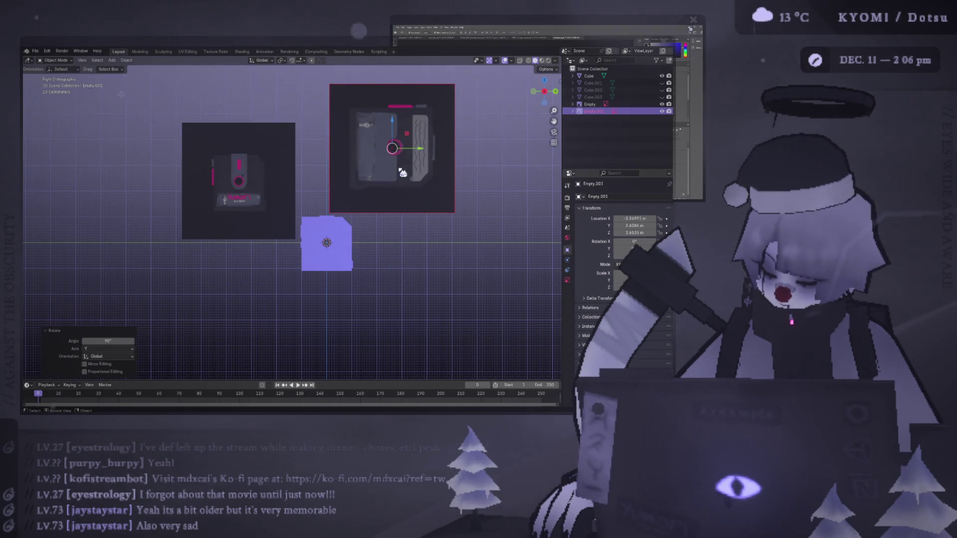
pyautogui.press('x')
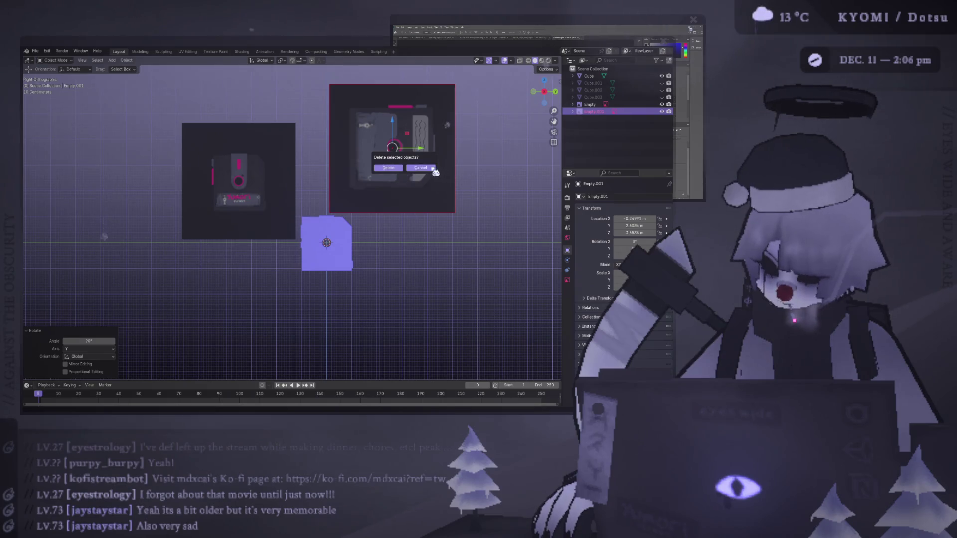
pyautogui.press('Escape')
pyautogui.write('rx90')
pyautogui.press('Return')
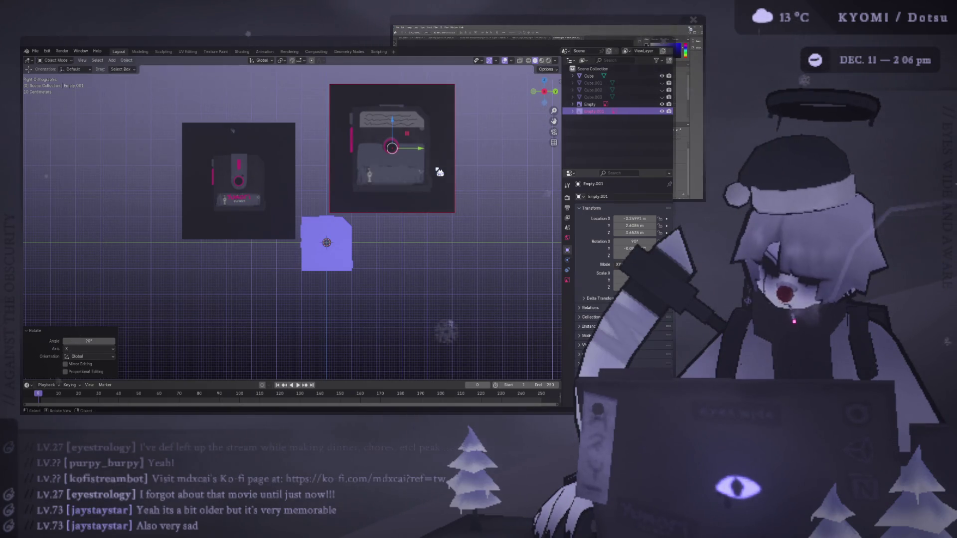
# Shrink the back reference image and place it beside the front reference
pyautogui.press('s')
pyautogui.click(426, 165)
pyautogui.press('g')
pyautogui.click(456, 192)
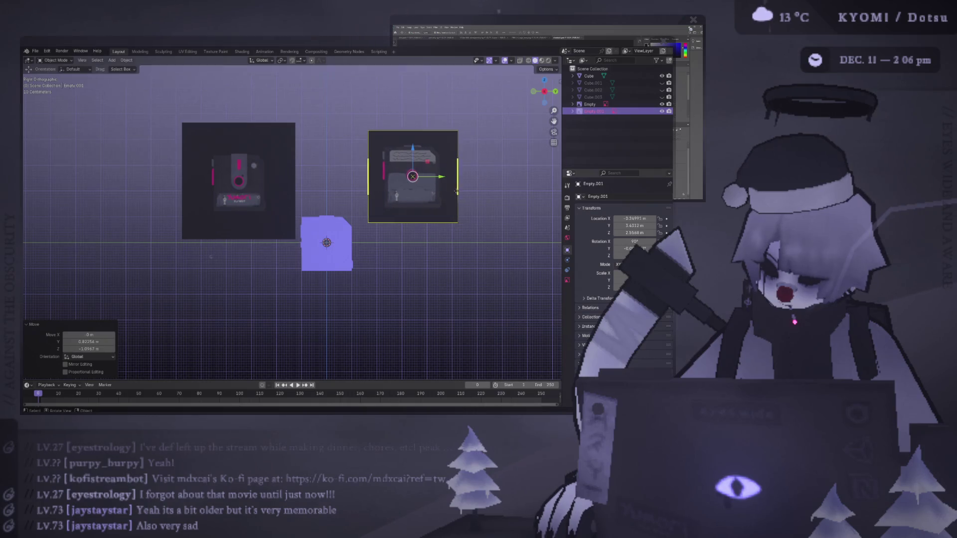
pyautogui.scroll(2, 403, 263)
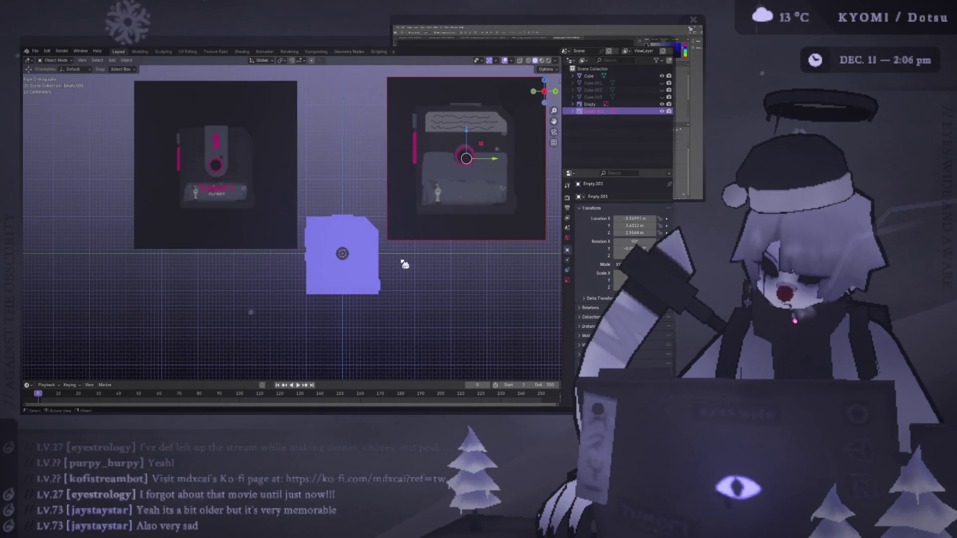
pyautogui.press('ctrl+KP_3')
pyautogui.keyDown('shift'); pyautogui.moveTo(240, 256); pyautogui.dragTo(348, 268, button='middle'); pyautogui.keyUp('shift')
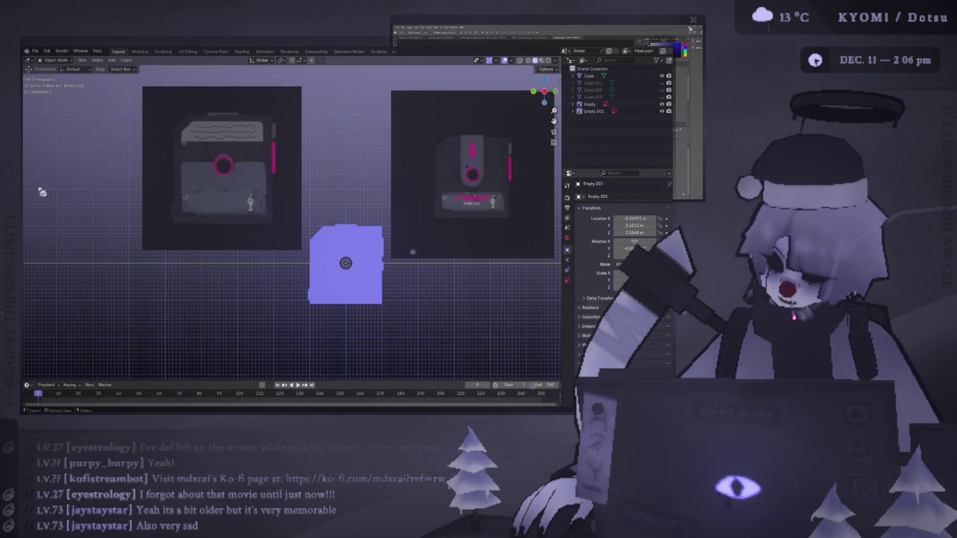
# Orbit and zoom to inspect the disk and reference planes from a tilted angle
pyautogui.moveTo(408, 341)
pyautogui.mouseDown(button='middle')
pyautogui.moveTo(337, 224)
pyautogui.moveTo(204, 166)
pyautogui.moveTo(210, 136)
pyautogui.moveTo(345, 145)
pyautogui.moveTo(385, 164)
pyautogui.mouseUp(button='middle')
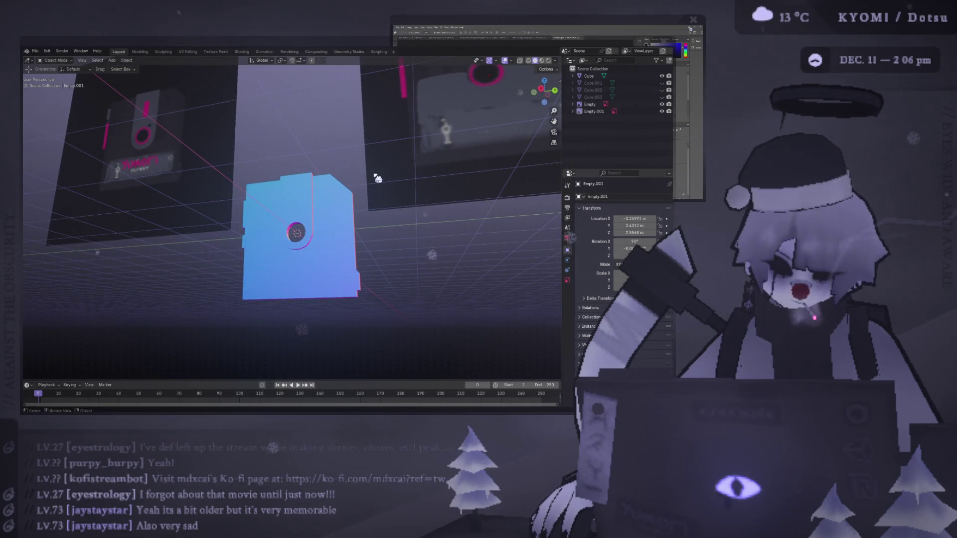
pyautogui.click(368, 172)
pyautogui.click(356, 197)
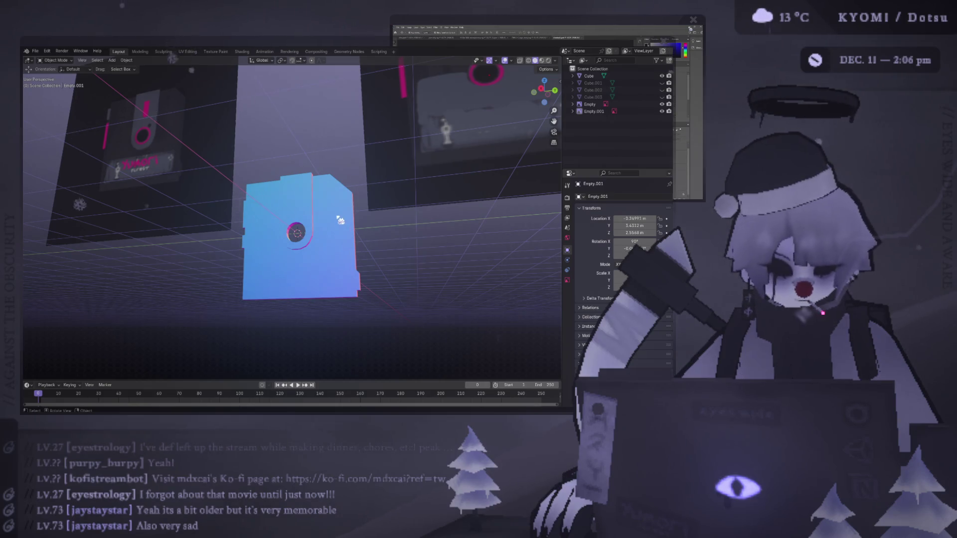
pyautogui.scroll(1, 340, 220)
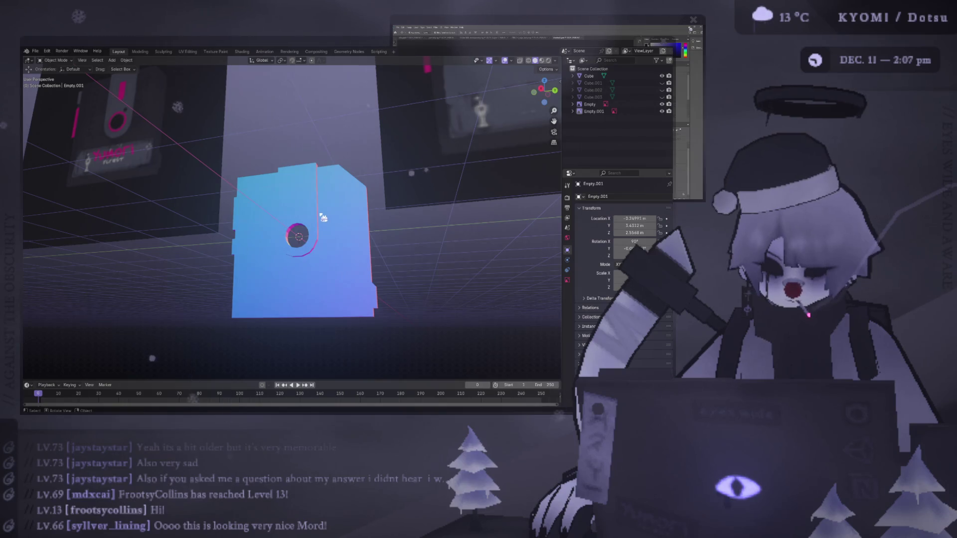
pyautogui.moveTo(323, 218); pyautogui.dragTo(196, 257, button='middle')
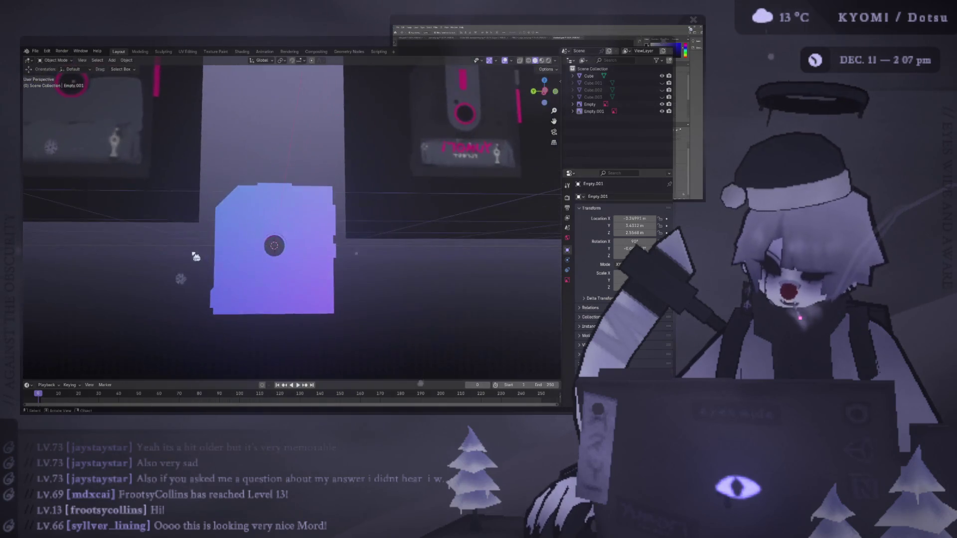
# Frame the disk Cube, check it in wireframe, then view it in Solid shading
pyautogui.click(215, 258)
pyautogui.press('KP_Decimal')
pyautogui.click(529, 61)
pyautogui.moveTo(349, 210)
pyautogui.mouseDown(button='middle')
pyautogui.moveTo(274, 234)
pyautogui.moveTo(419, 178)
pyautogui.mouseUp(button='middle')
pyautogui.click(542, 61)
pyautogui.moveTo(309, 235)
pyautogui.mouseDown(button='middle')
pyautogui.moveTo(345, 256)
pyautogui.moveTo(377, 321)
pyautogui.moveTo(455, 229)
pyautogui.moveTo(176, 219)
pyautogui.moveTo(274, 204)
pyautogui.moveTo(213, 215)
pyautogui.moveTo(213, 235)
pyautogui.moveTo(264, 245)
pyautogui.moveTo(196, 242)
pyautogui.moveTo(179, 273)
pyautogui.moveTo(209, 264)
pyautogui.mouseUp(button='middle')
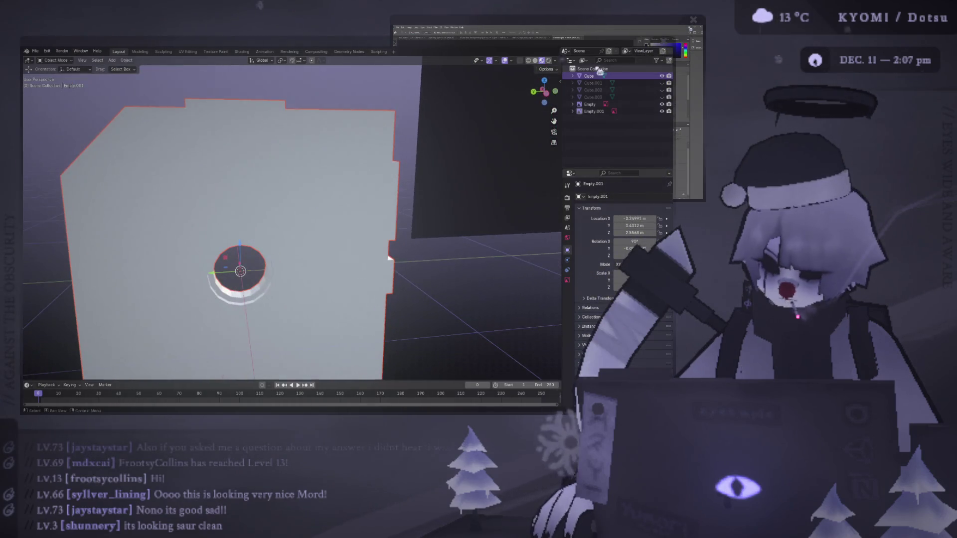
pyautogui.click(542, 61)
# Select the disc's top face in Edit Mode and apply Shade Flat
pyautogui.moveTo(319, 225)
pyautogui.mouseDown(button='middle')
pyautogui.moveTo(289, 199)
pyautogui.moveTo(171, 278)
pyautogui.moveTo(335, 215)
pyautogui.moveTo(311, 281)
pyautogui.mouseUp(button='middle')
pyautogui.click(336, 216)
pyautogui.press('Tab')
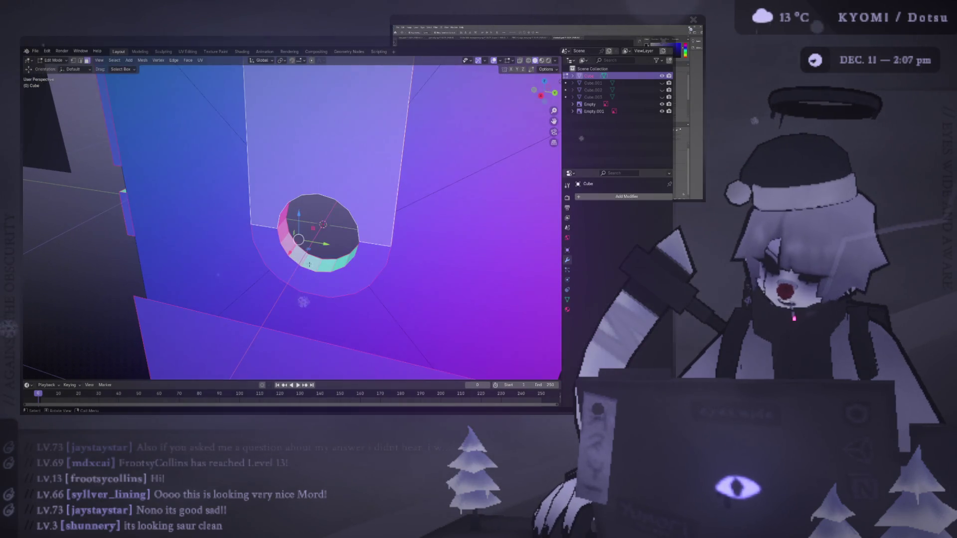
pyautogui.click(323, 219)
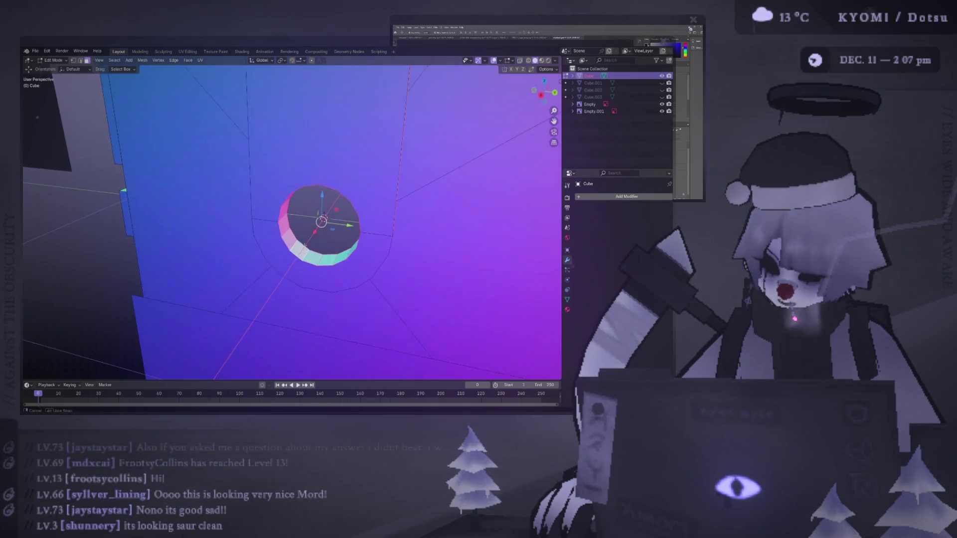
pyautogui.rightClick(284, 237)
pyautogui.rightClick(215, 243)
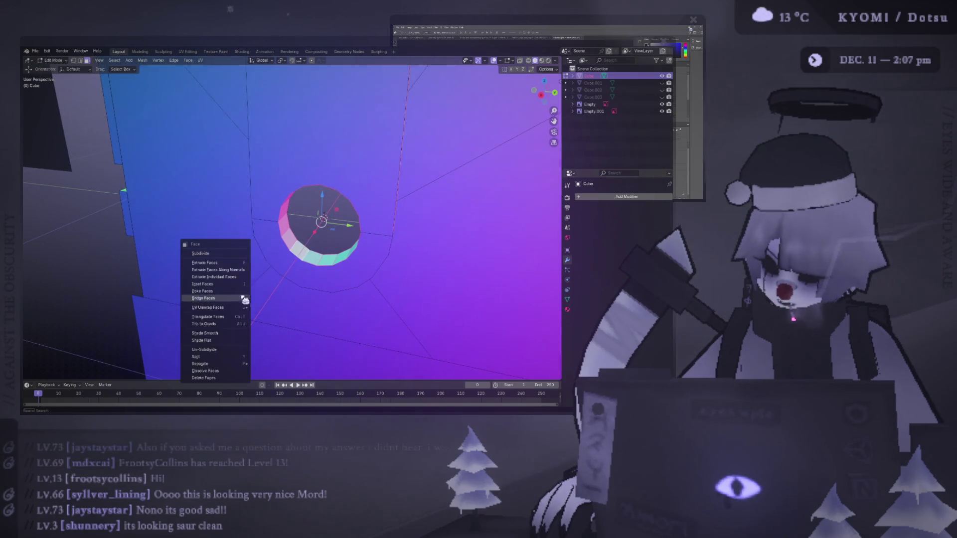
pyautogui.click(229, 339)
pyautogui.press('Tab')
# Recheck the disc, deselect everything in Object Mode, and save the project file
pyautogui.moveTo(301, 284)
pyautogui.mouseDown(button='middle')
pyautogui.moveTo(199, 274)
pyautogui.moveTo(258, 238)
pyautogui.mouseUp(button='middle')
pyautogui.press('Tab')
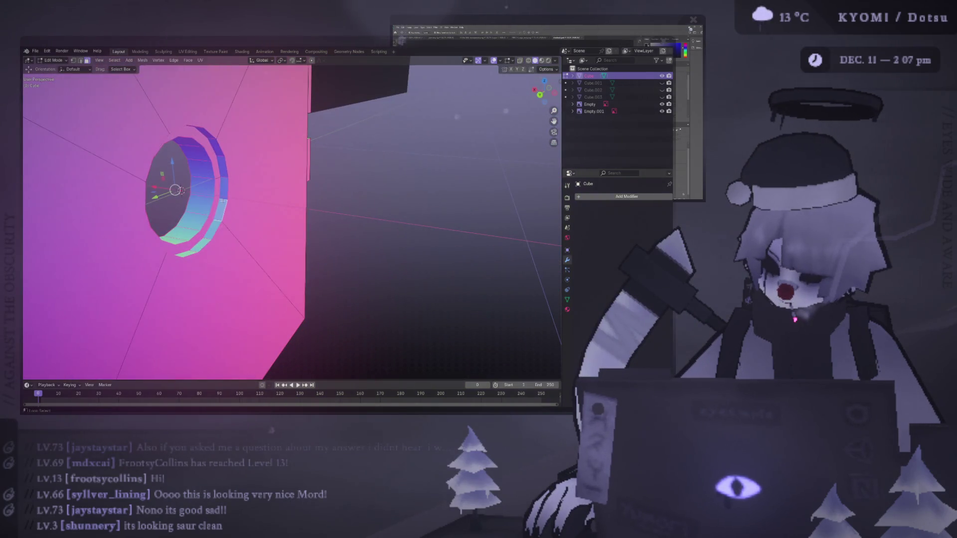
pyautogui.rightClick(225, 204)
pyautogui.click(220, 192)
pyautogui.press('Tab')
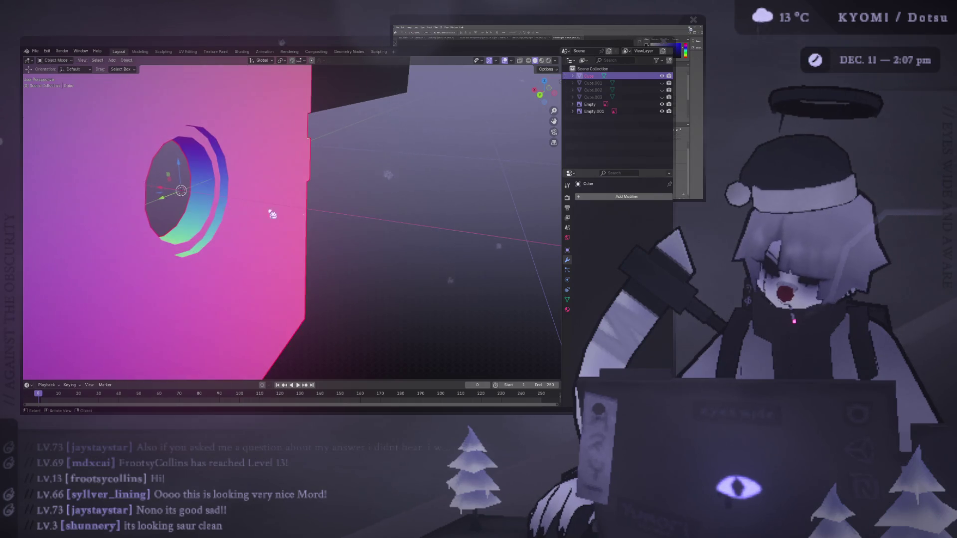
pyautogui.click(321, 220)
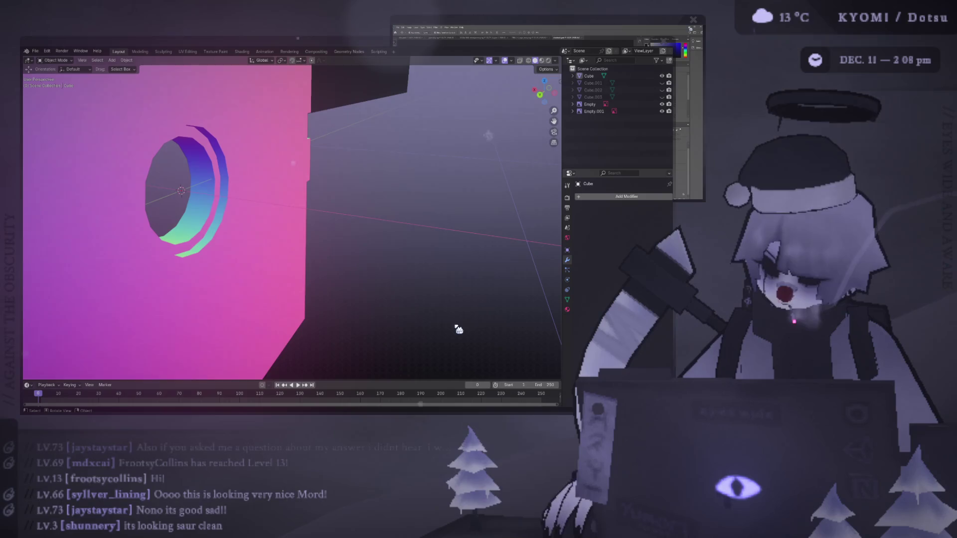
pyautogui.hotkey('ctrl', 's')
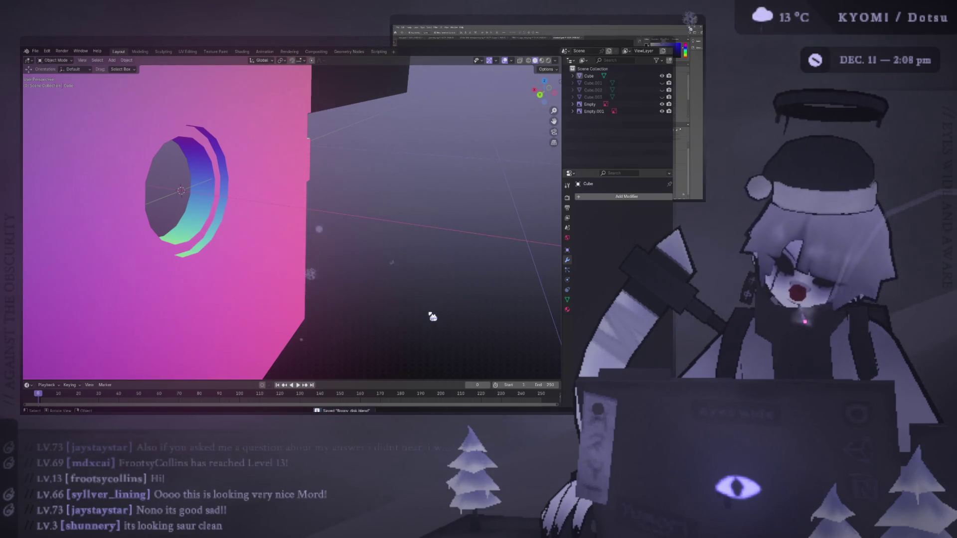
# Zoom the view out and enter Edit Mode on the floppy body mesh
pyautogui.scroll(-3, 314, 215)
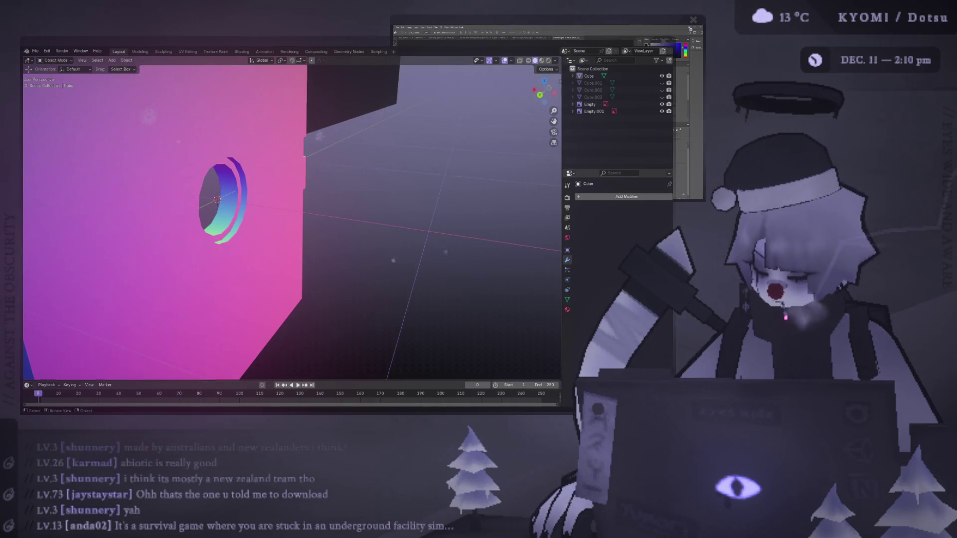
pyautogui.press('Tab')
# Duplicate the selected face of the floppy body and offset the copy along X
pyautogui.moveTo(279, 209)
pyautogui.mouseDown(button='middle')
pyautogui.moveTo(236, 229)
pyautogui.moveTo(325, 267)
pyautogui.mouseUp(button='middle')
pyautogui.press('KP_5')
pyautogui.press('KP_3')
pyautogui.scroll(-1, 331, 249)
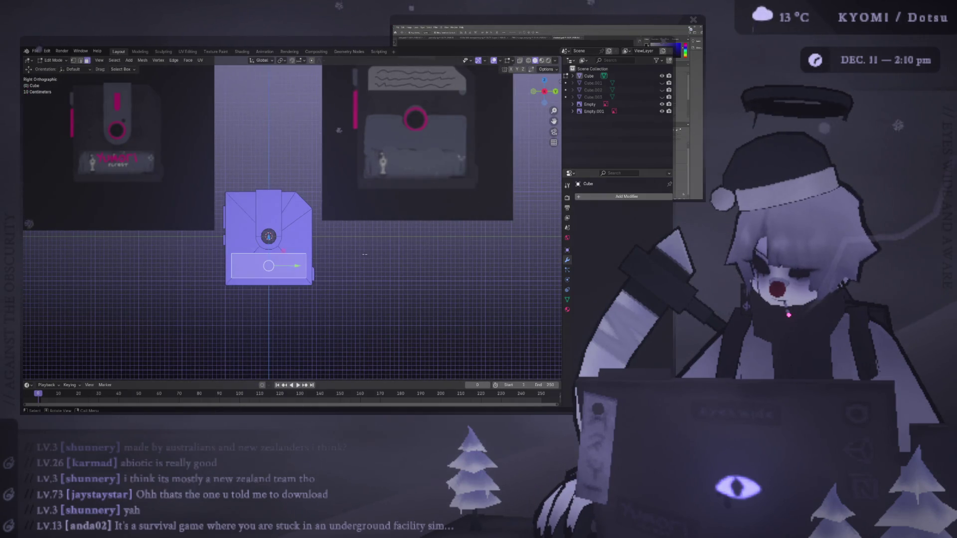
pyautogui.press('ctrl+KP_1')
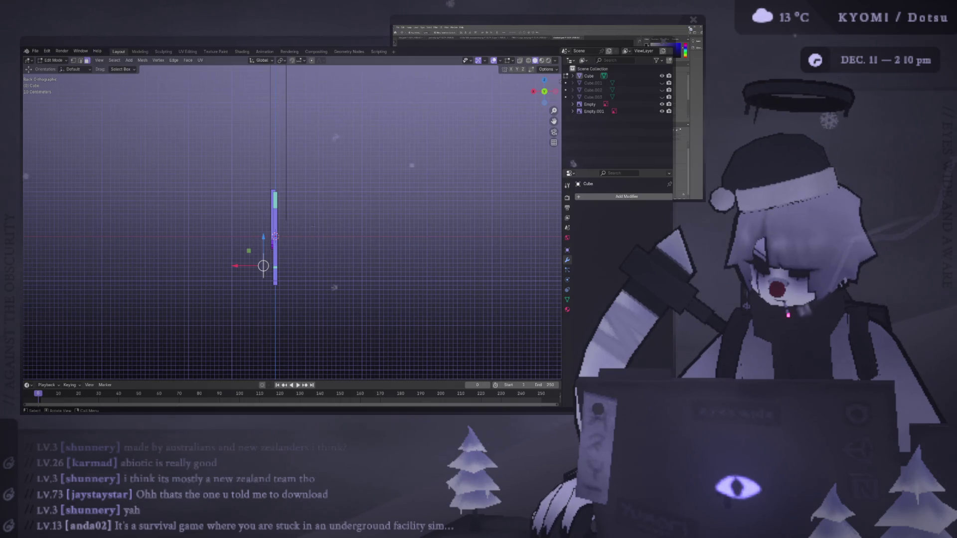
pyautogui.scroll(1, 334, 286)
pyautogui.hotkey('shift', 'd')
pyautogui.press('x')
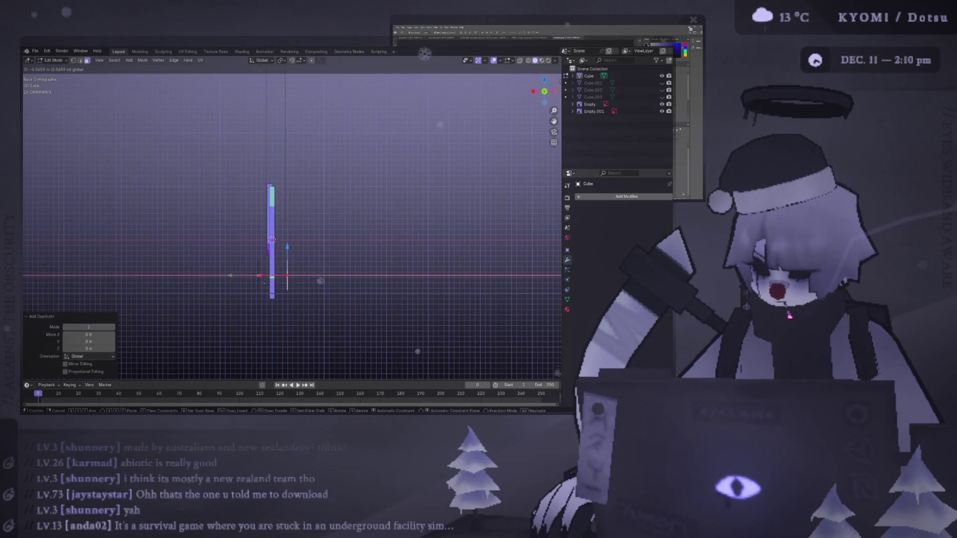
pyautogui.click(279, 282)
# Stretch the duplicated face along Z and shift it vertically in Left Orthographic view
pyautogui.press('ctrl+KP_3')
pyautogui.press('s')
pyautogui.press('z')
pyautogui.press('Return')
pyautogui.press('g')
pyautogui.press('z')
pyautogui.press('Return')
pyautogui.press('s')
pyautogui.press('z')
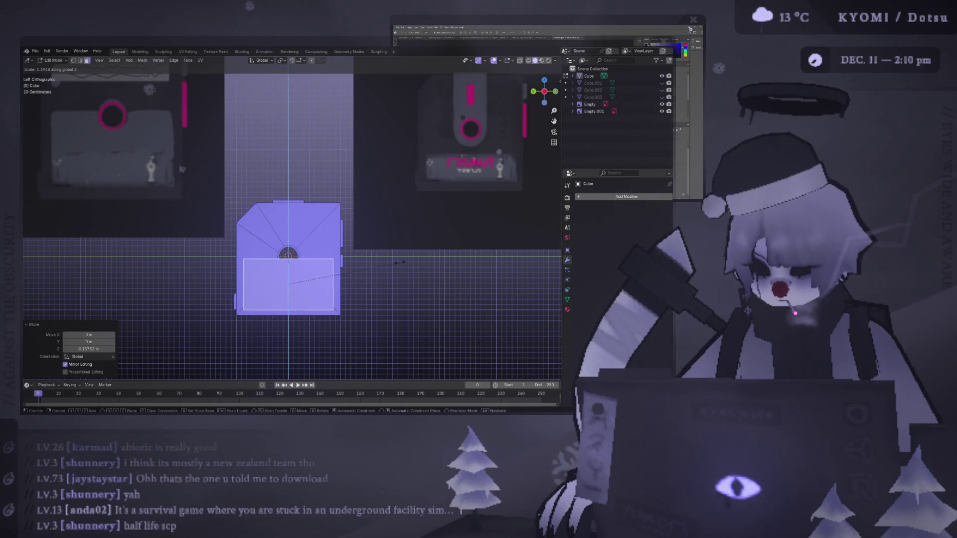
pyautogui.press('Return')
# Nudge the face slightly along Z, comparing the front and left side views
pyautogui.press('KP_1')
pyautogui.press('ctrl+KP_3')
pyautogui.press('KP_1')
pyautogui.press('ctrl+KP_3')
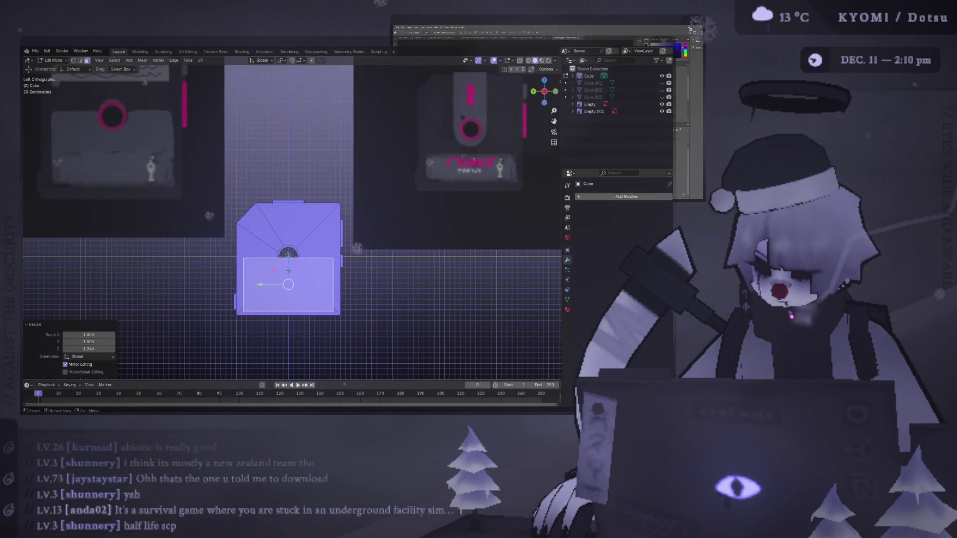
pyautogui.press('g')
pyautogui.press('z')
pyautogui.press('Return')
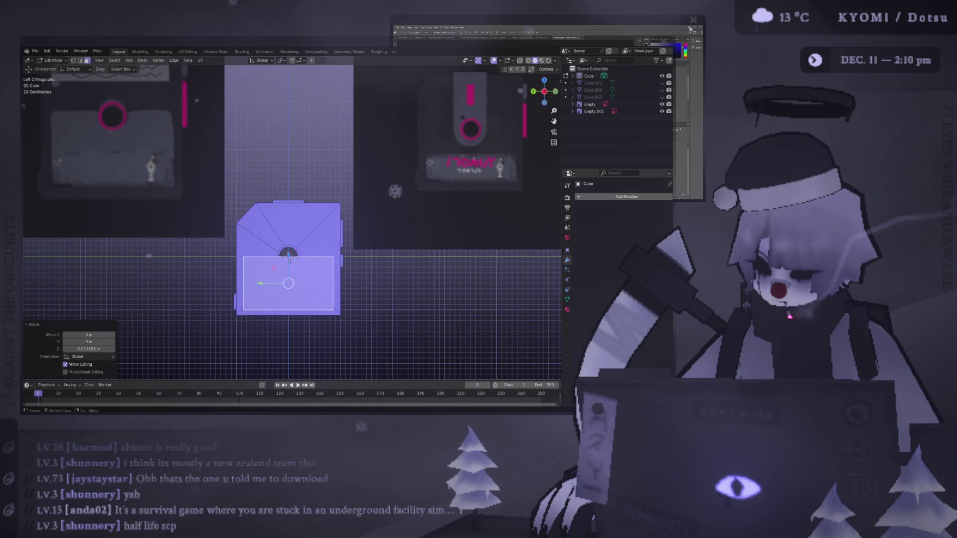
pyautogui.press('KP_1')
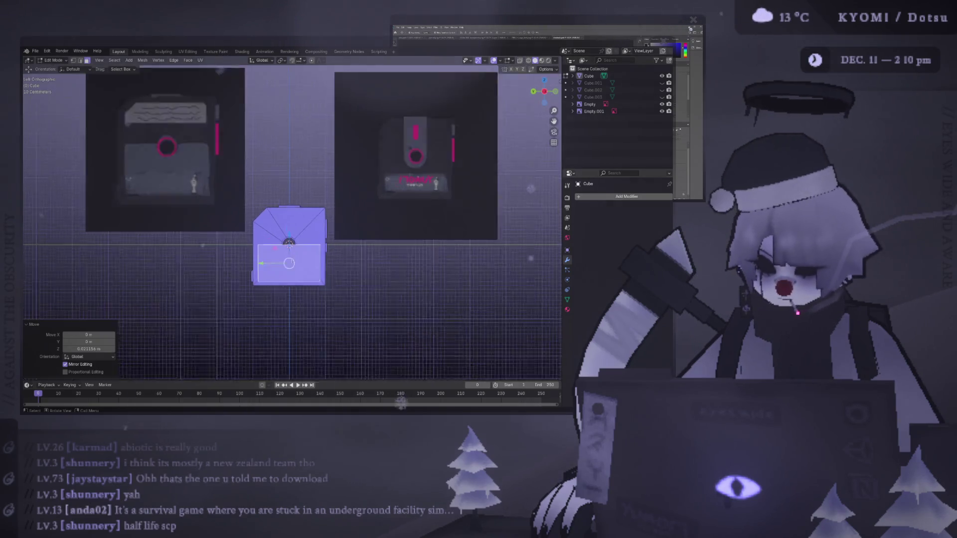
pyautogui.press('ctrl+KP_3')
# Hide the spare rotated cube and the disc in the Outliner, leaving the floppy body visible
pyautogui.click(663, 96)
pyautogui.click(662, 96)
pyautogui.click(662, 97)
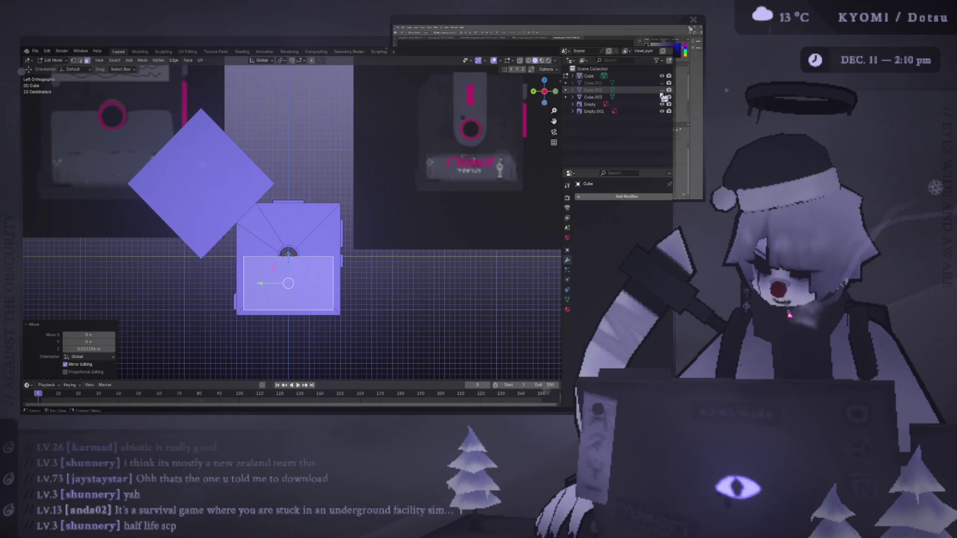
pyautogui.click(662, 95)
pyautogui.moveTo(379, 209)
pyautogui.mouseDown(button='middle')
pyautogui.moveTo(250, 182)
pyautogui.moveTo(199, 189)
pyautogui.moveTo(145, 148)
pyautogui.moveTo(149, 125)
pyautogui.mouseUp(button='middle')
pyautogui.click(663, 90)
pyautogui.moveTo(499, 224); pyautogui.dragTo(579, 260, button='middle')
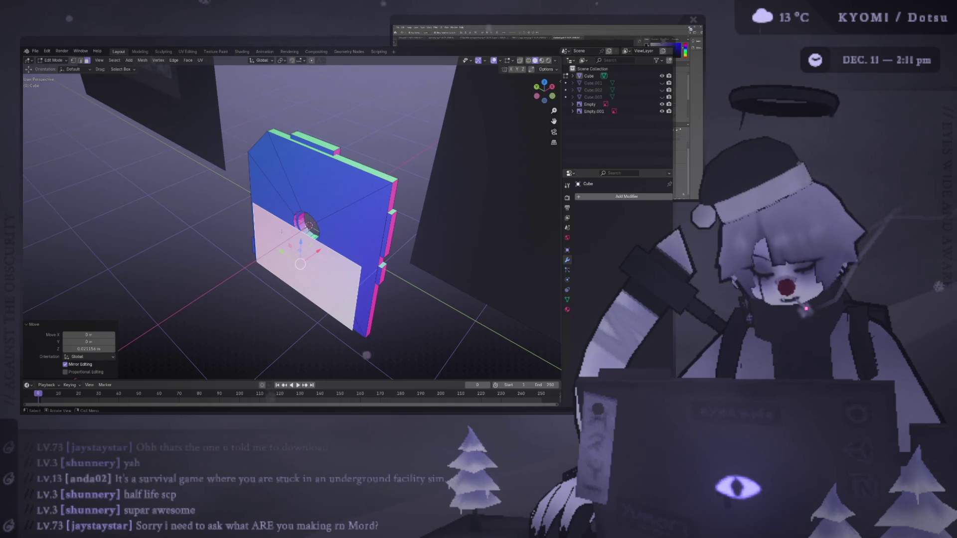
pyautogui.moveTo(281, 232)
pyautogui.mouseDown(button='middle')
pyautogui.moveTo(206, 168)
pyautogui.moveTo(323, 237)
pyautogui.moveTo(89, 224)
pyautogui.moveTo(232, 221)
pyautogui.moveTo(208, 309)
pyautogui.moveTo(165, 51)
pyautogui.mouseUp(button='middle')
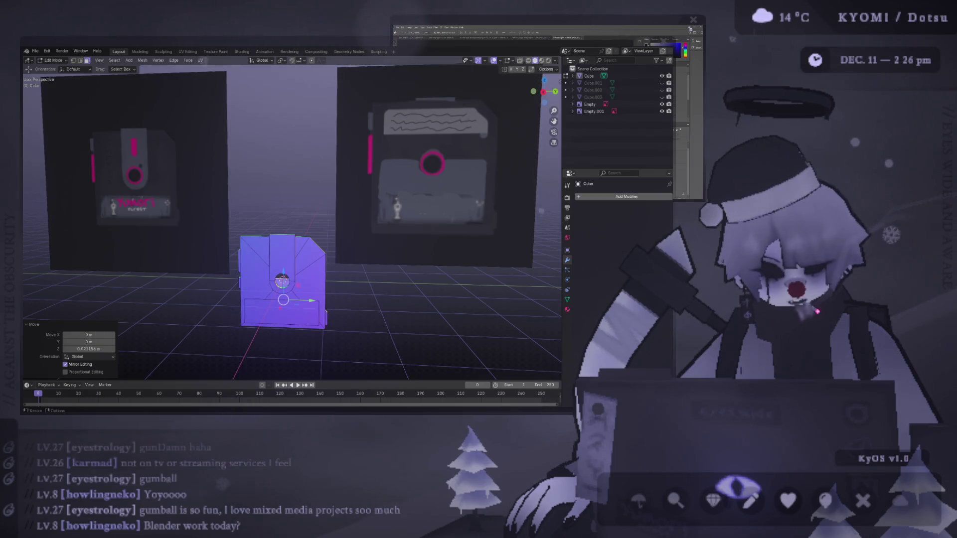
# Orbit the view around to see the floppy disk model from behind
pyautogui.moveTo(279, 265)
pyautogui.mouseDown(button='middle')
pyautogui.moveTo(365, 266)
pyautogui.moveTo(368, 299)
pyautogui.moveTo(366, 245)
pyautogui.moveTo(370, 256)
pyautogui.mouseUp(button='middle')
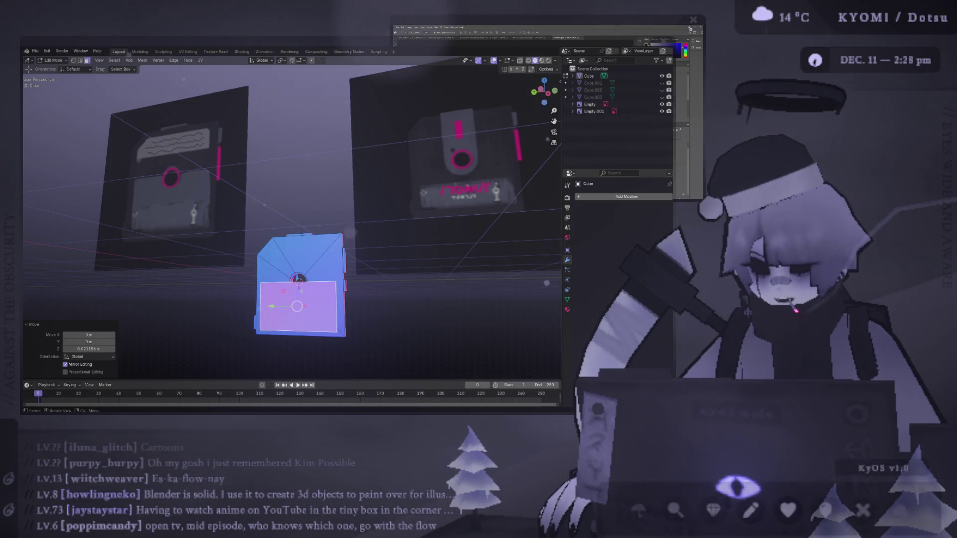
# Start a new sketch pad page and draw the floppy outline rectangle
pyautogui.click(741, 509)
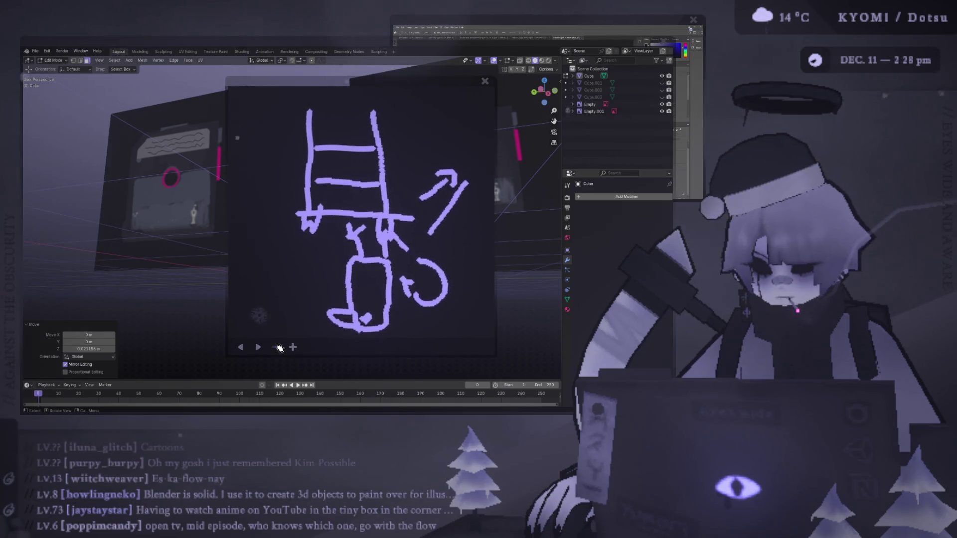
pyautogui.click(280, 348)
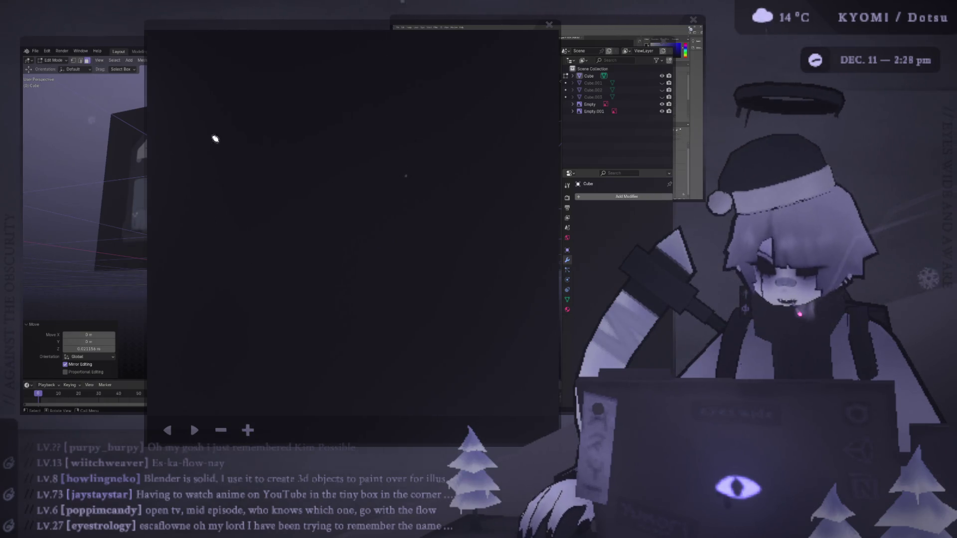
pyautogui.moveTo(190, 324)
pyautogui.mouseDown()
pyautogui.moveTo(207, 146)
pyautogui.moveTo(509, 166)
pyautogui.moveTo(510, 323)
pyautogui.mouseUp()
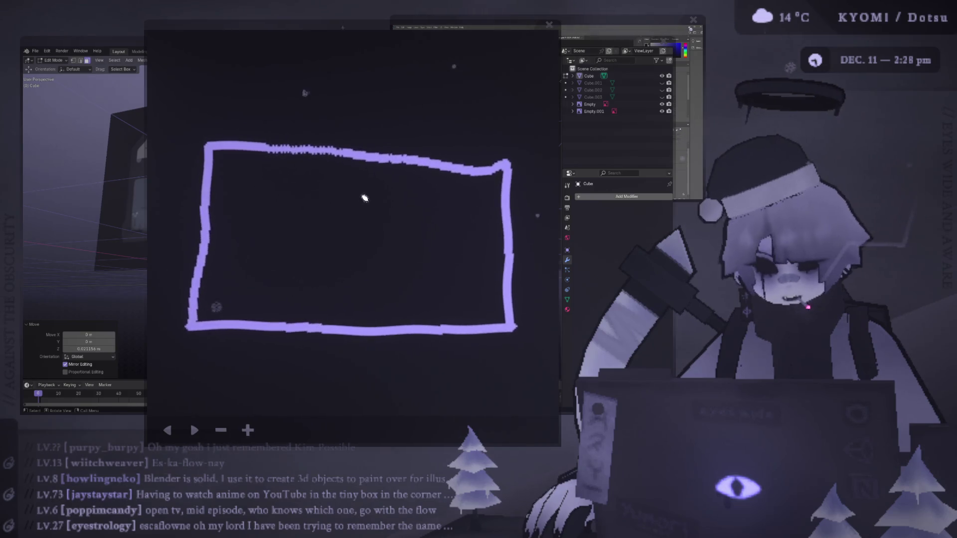
pyautogui.moveTo(391, 161)
pyautogui.mouseDown()
pyautogui.moveTo(392, 175)
pyautogui.moveTo(342, 210)
pyautogui.mouseUp()
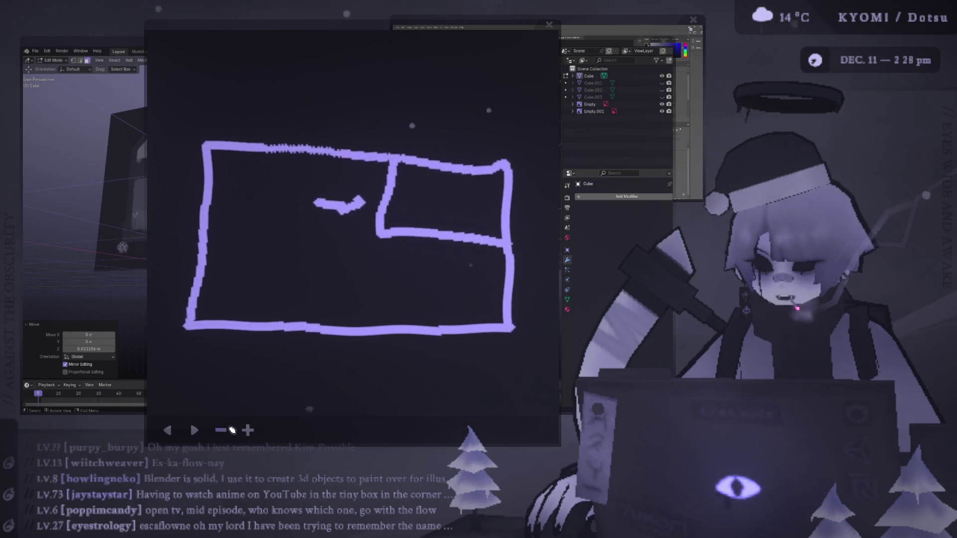
pyautogui.click(177, 431)
pyautogui.click(177, 431)
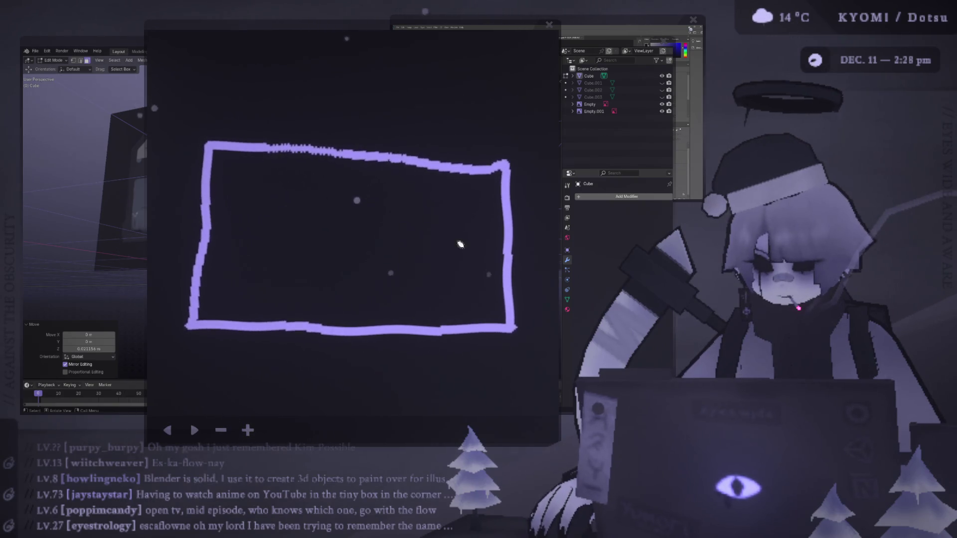
# Sketch a top-right corner box, squiggles, an arrow and a 'P1' label inside the rectangle
pyautogui.moveTo(441, 168); pyautogui.dragTo(496, 220)
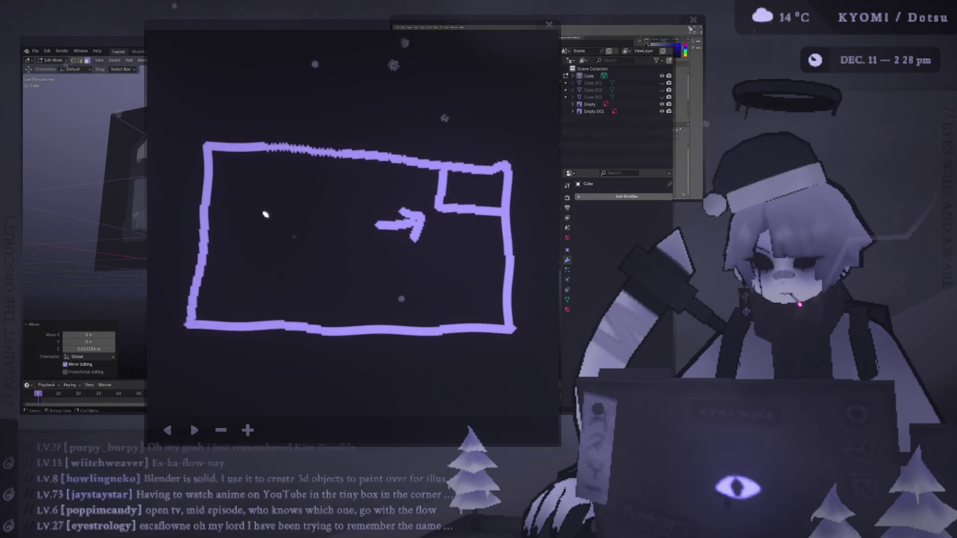
pyautogui.moveTo(261, 202)
pyautogui.mouseDown()
pyautogui.moveTo(304, 216)
pyautogui.moveTo(299, 258)
pyautogui.mouseUp()
pyautogui.moveTo(273, 192)
pyautogui.mouseDown()
pyautogui.moveTo(287, 180)
pyautogui.moveTo(282, 207)
pyautogui.mouseUp()
pyautogui.moveTo(379, 291); pyautogui.dragTo(413, 283)
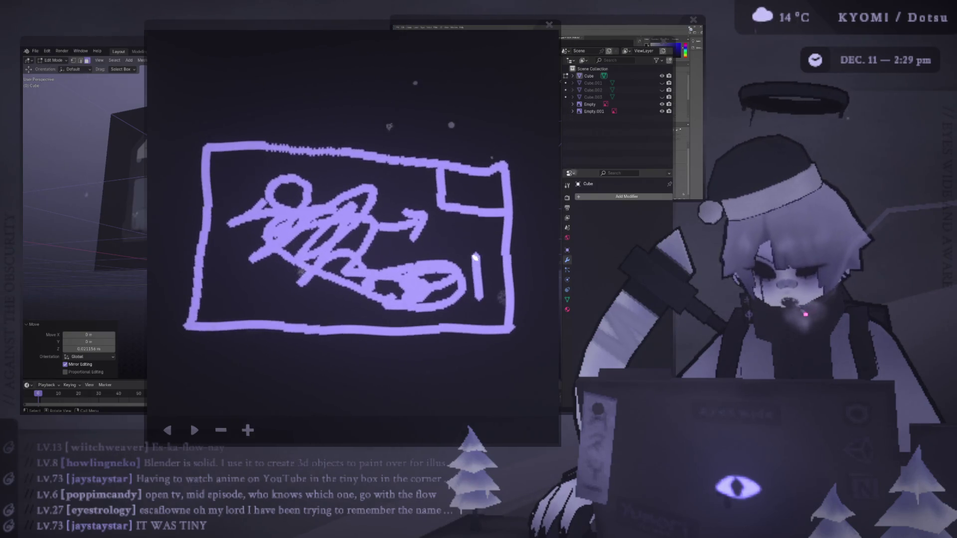
pyautogui.moveTo(476, 258); pyautogui.dragTo(473, 233)
pyautogui.moveTo(462, 249); pyautogui.dragTo(491, 264)
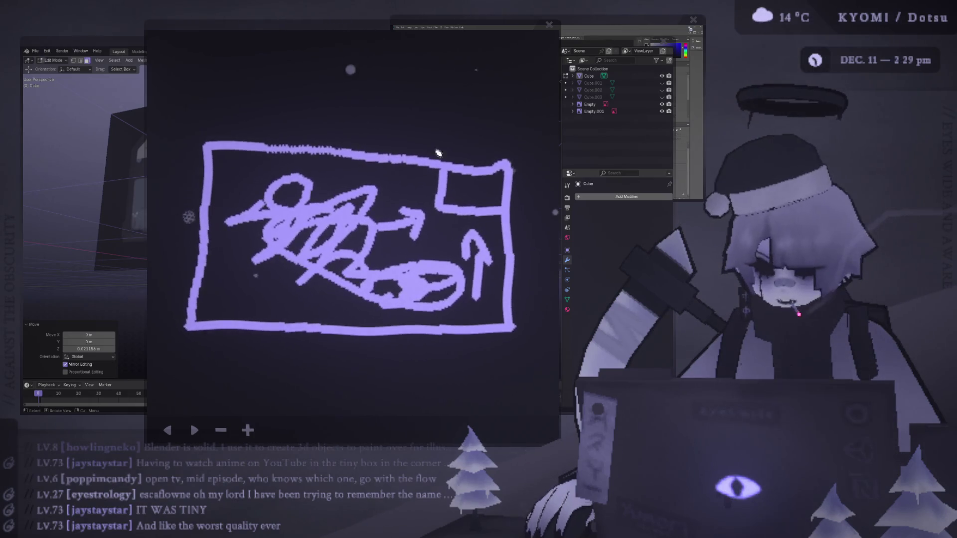
pyautogui.moveTo(315, 135)
pyautogui.mouseDown()
pyautogui.moveTo(310, 80)
pyautogui.moveTo(313, 106)
pyautogui.mouseUp()
pyautogui.moveTo(372, 83); pyautogui.dragTo(374, 131)
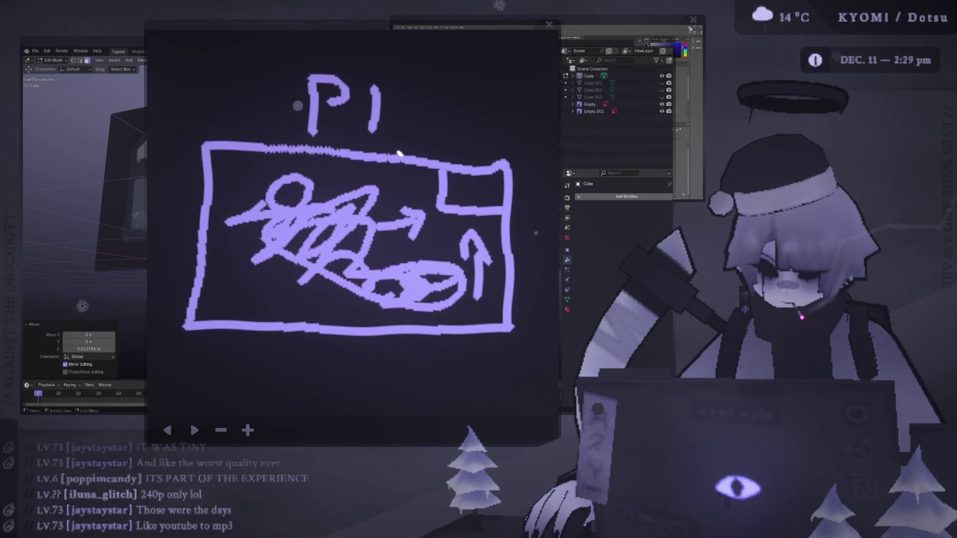
# Undo the label, scribbles and arrow strokes, keeping only the rectangle and corner box
pyautogui.click(174, 434)
pyautogui.click(173, 434)
pyautogui.click(171, 435)
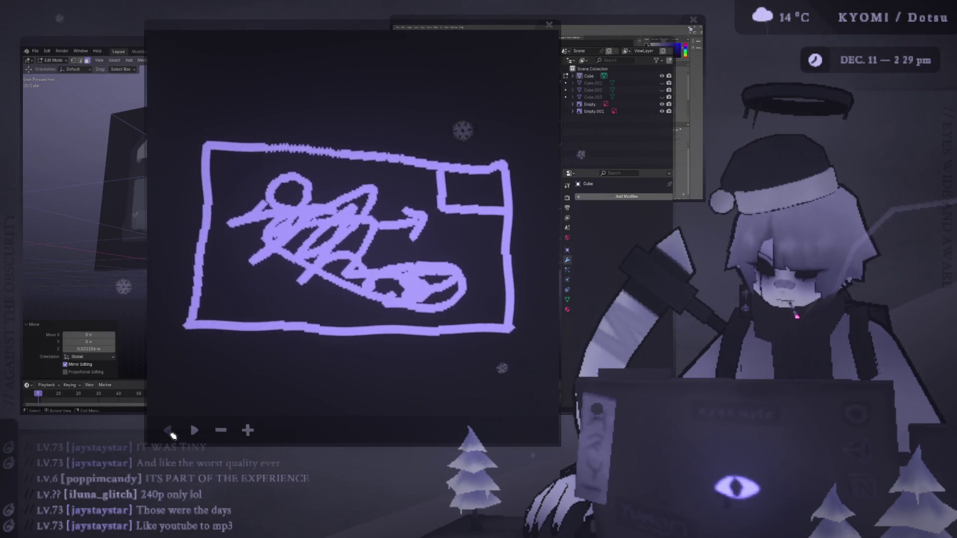
pyautogui.click(171, 435)
pyautogui.click(171, 435)
pyautogui.click(171, 435)
pyautogui.click(169, 433)
pyautogui.click(168, 433)
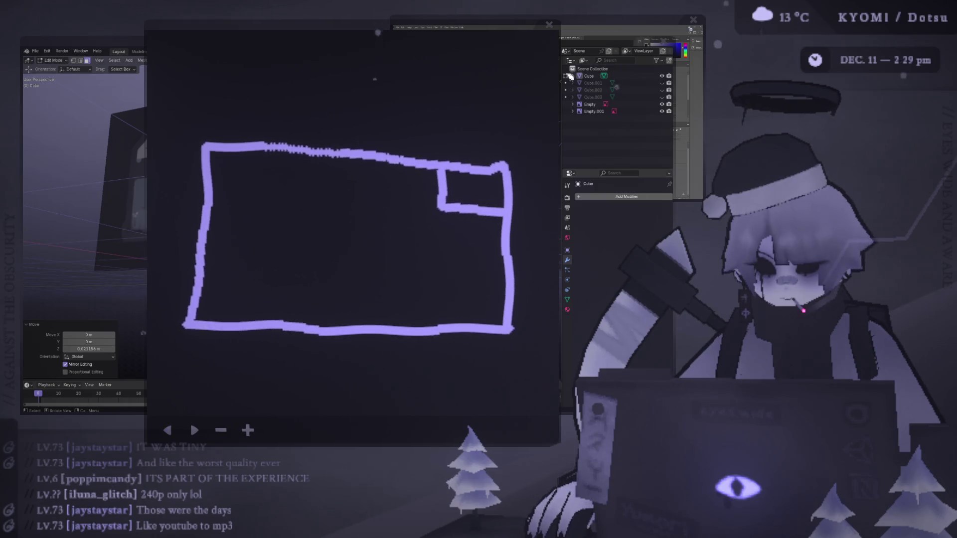
# Close the KyOS sketch pad window to bring the Blender model back
pyautogui.click(550, 25)
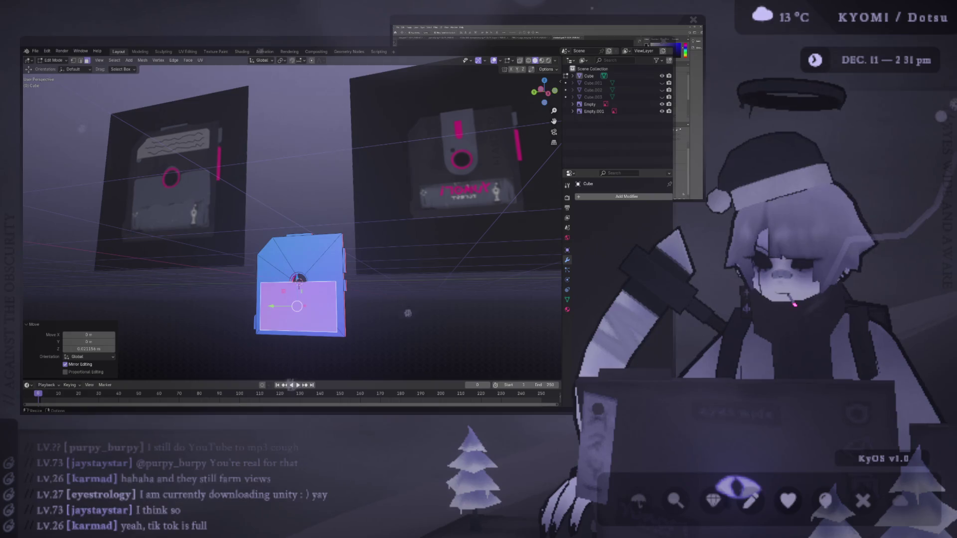
pyautogui.moveTo(284, 300); pyautogui.dragTo(288, 301, button='middle')
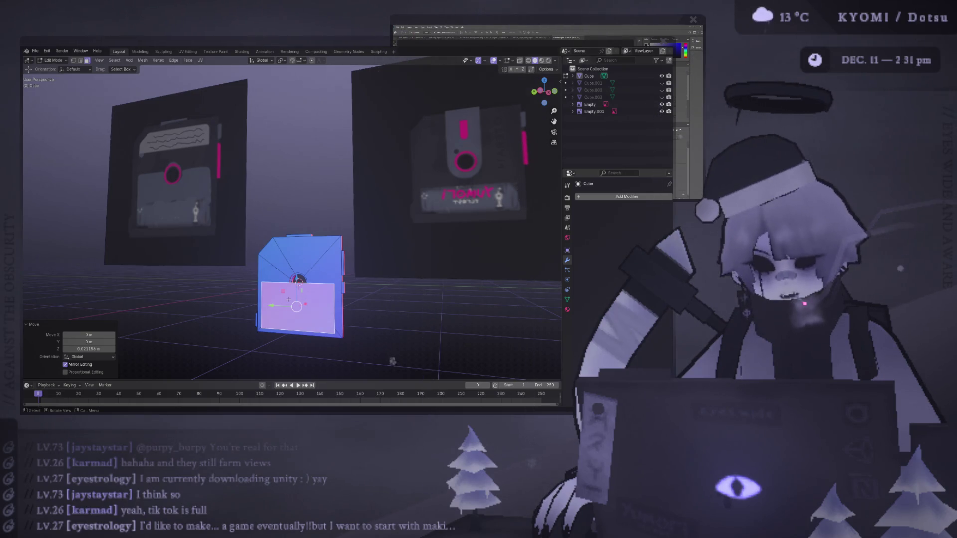
pyautogui.press('ctrl+KP_3')
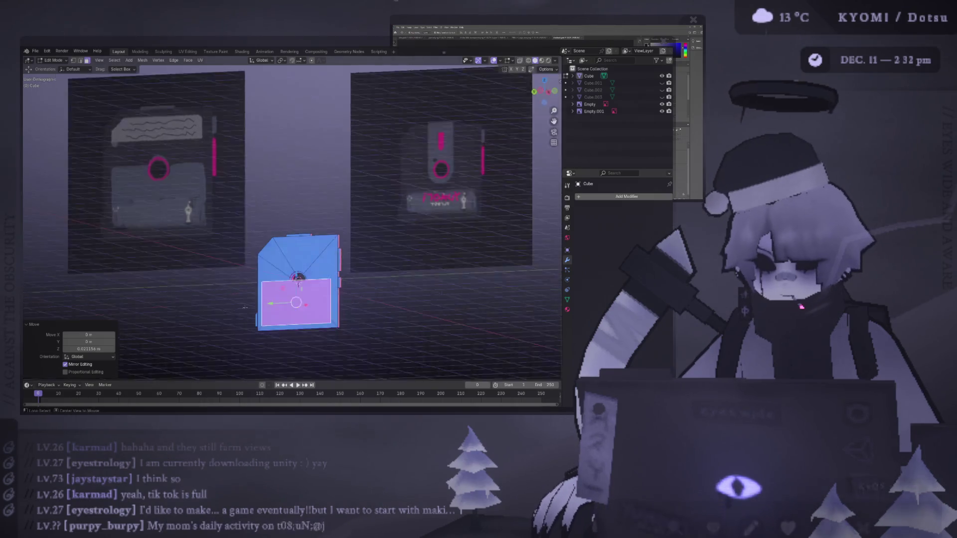
pyautogui.scroll(2, 225, 275)
pyautogui.press('KP_3')
pyautogui.scroll(4, 295, 250)
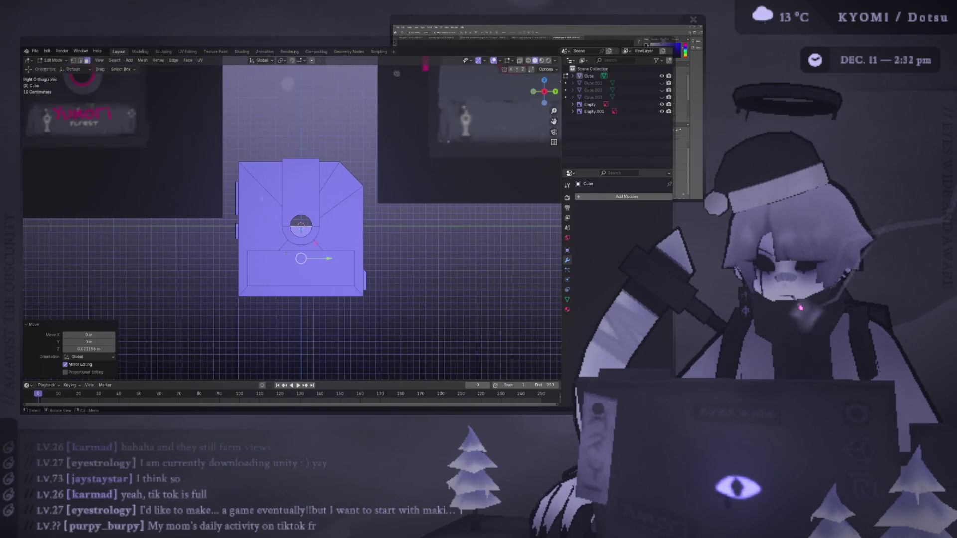
pyautogui.scroll(7, 295, 249)
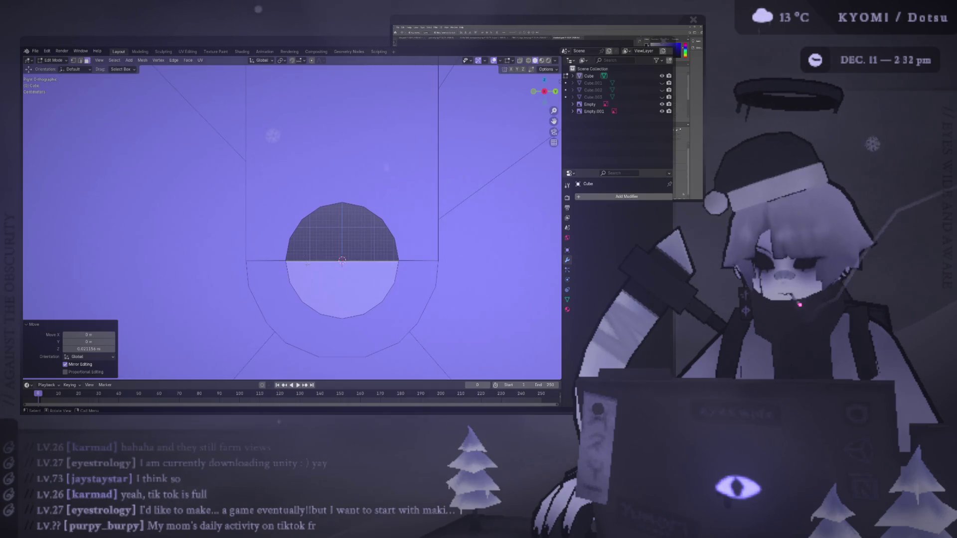
pyautogui.scroll(-5, 307, 264)
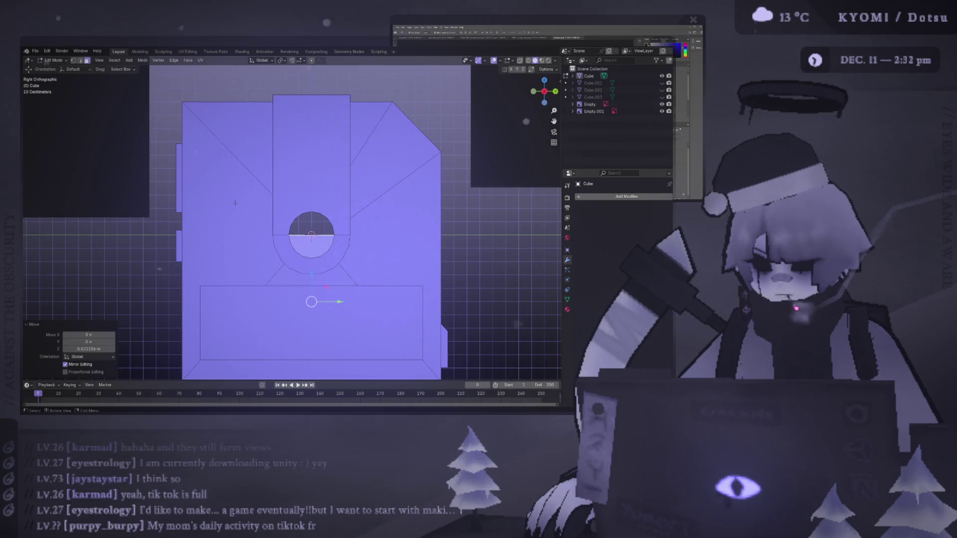
pyautogui.moveTo(233, 206)
pyautogui.mouseDown(button='middle')
pyautogui.moveTo(348, 279)
pyautogui.moveTo(250, 263)
pyautogui.moveTo(257, 248)
pyautogui.moveTo(369, 249)
pyautogui.moveTo(165, 249)
pyautogui.moveTo(239, 249)
pyautogui.mouseUp(button='middle')
# Duplicate the selected faces and move the copy 1.1 m up along Z
pyautogui.press('ctrl+KP_3')
pyautogui.hotkey('shift', 'd')
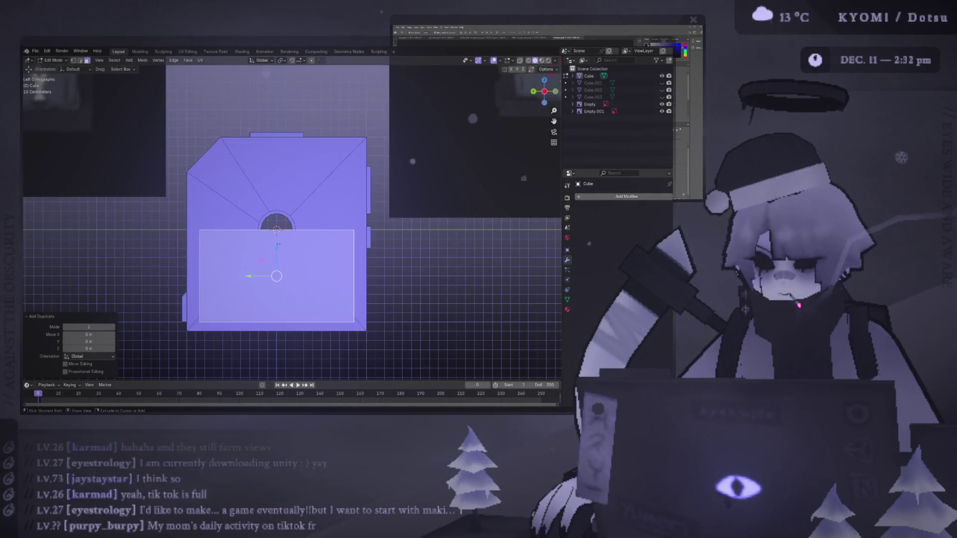
pyautogui.press('z')
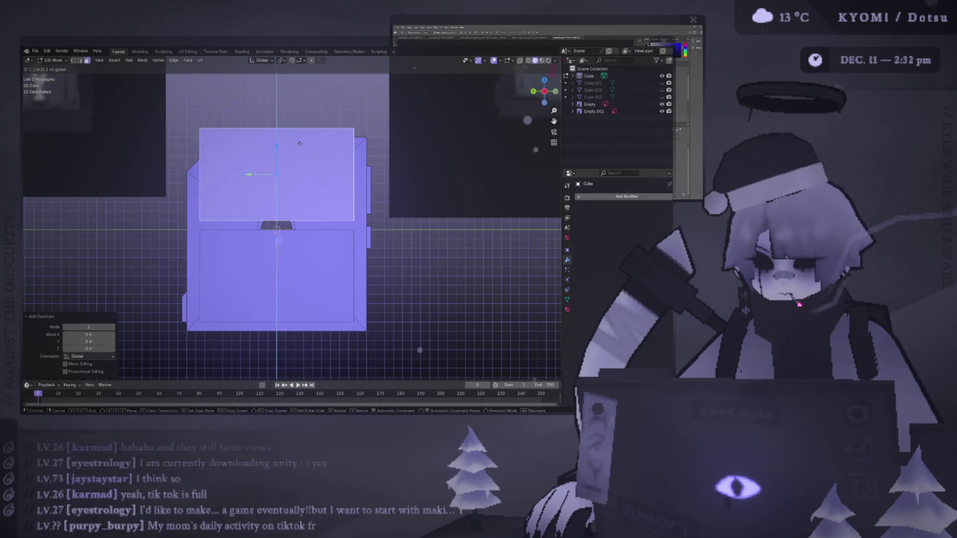
pyautogui.click(300, 143)
pyautogui.press('KP_1')
pyautogui.press('ctrl+KP_3')
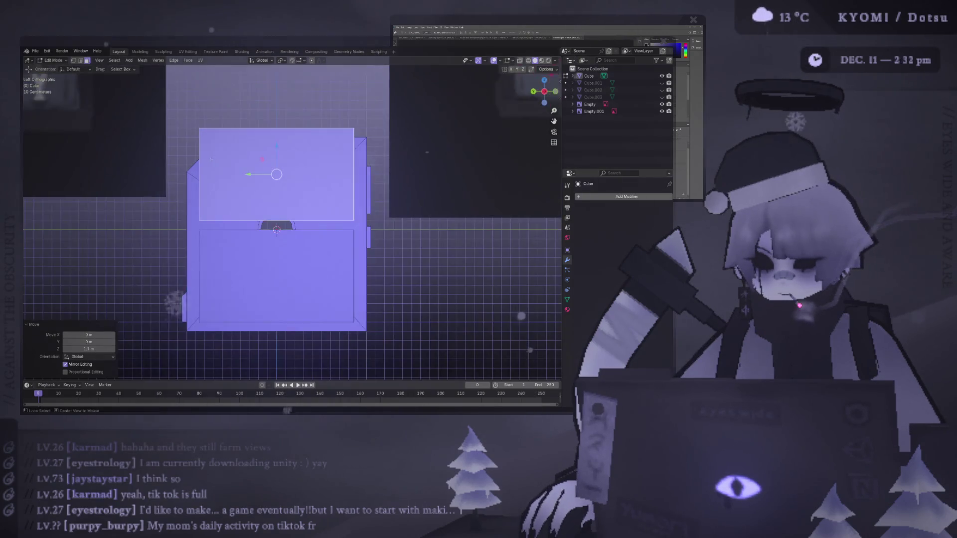
# Frame the left side view and unhide the tilted block Cube.003 in the Outliner
pyautogui.scroll(-3, 199, 164)
pyautogui.press('KP_1')
pyautogui.press('KP_3')
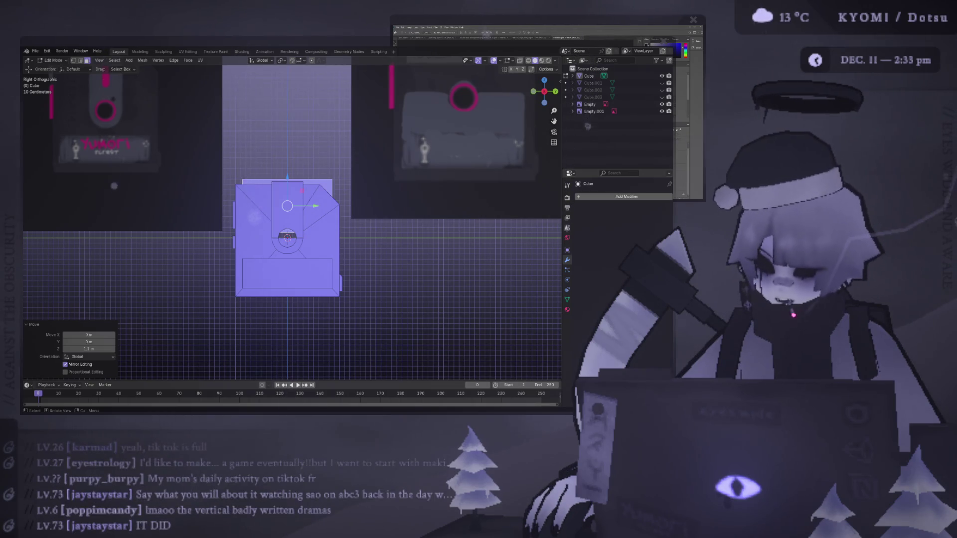
pyautogui.scroll(4, 290, 218)
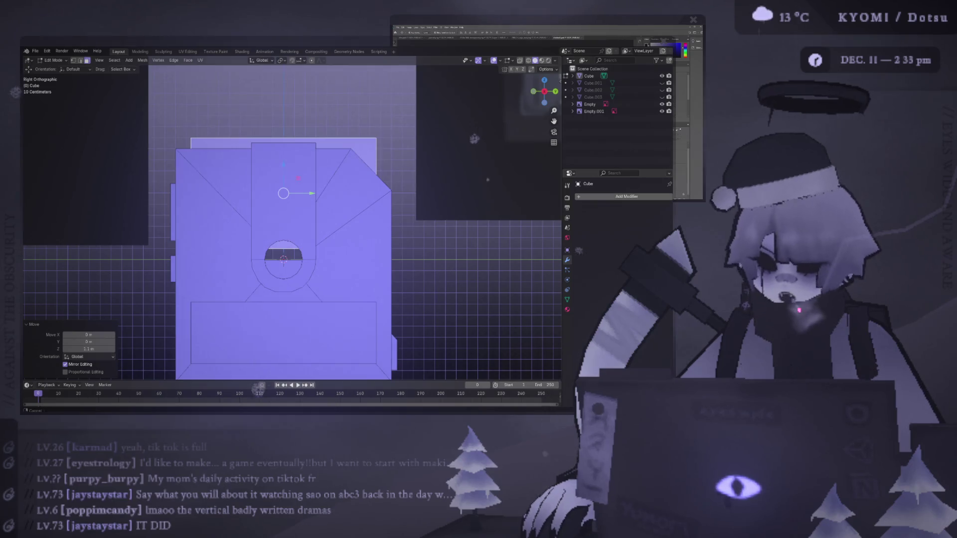
pyautogui.press('ctrl+KP_3')
pyautogui.keyDown('shift'); pyautogui.moveTo(195, 183); pyautogui.dragTo(186, 172, button='middle'); pyautogui.keyUp('shift')
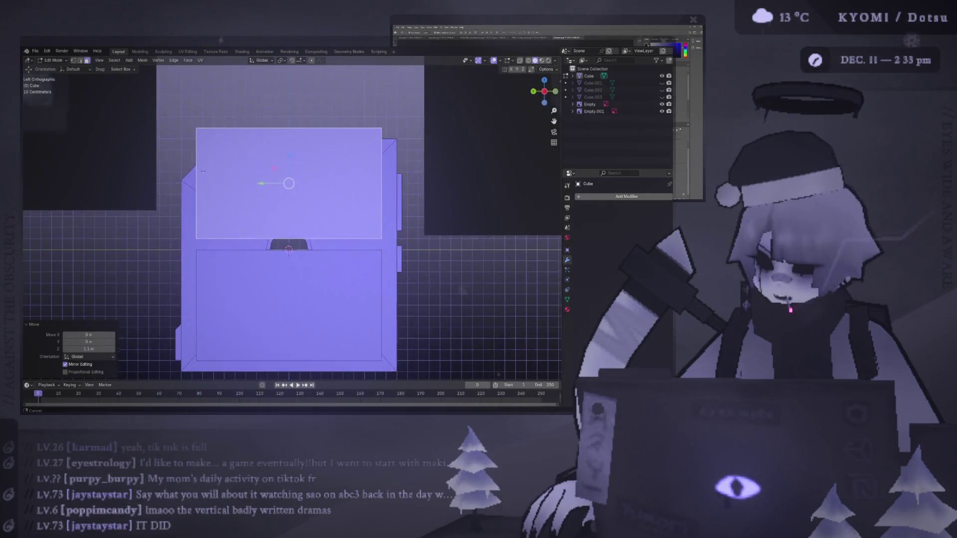
pyautogui.click(662, 96)
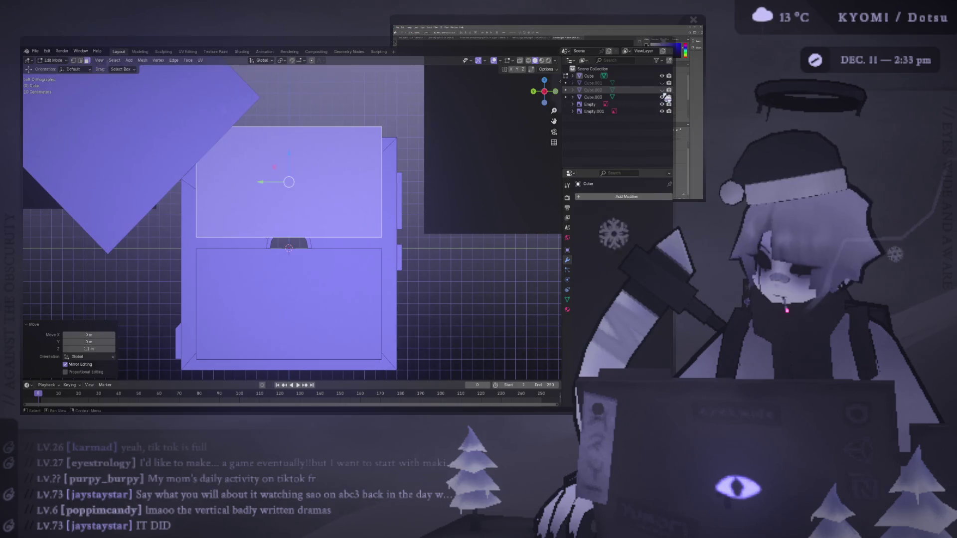
# Select all of Cube.003's geometry in Edit Mode and move it in the left side view
pyautogui.scroll(-2, 197, 149)
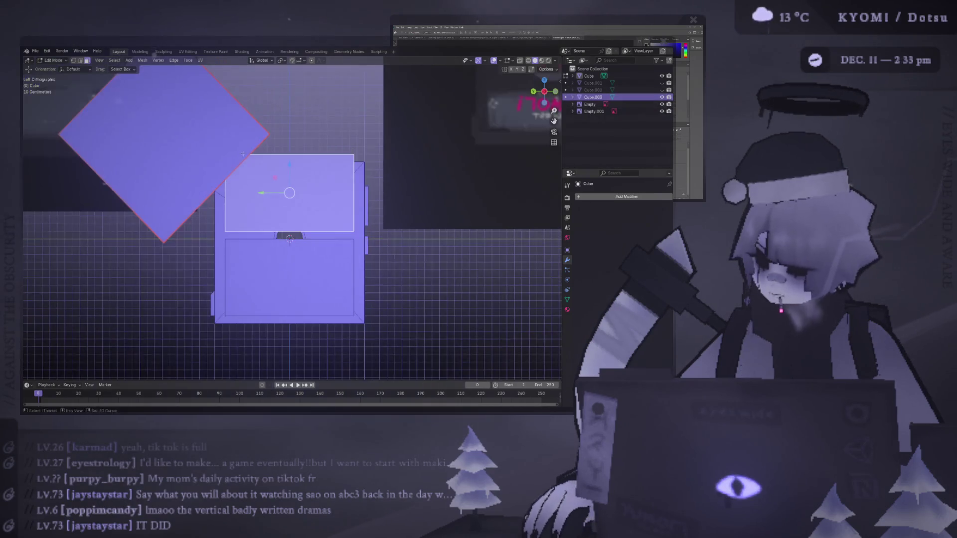
pyautogui.keyDown('shift'); pyautogui.moveTo(197, 149); pyautogui.dragTo(228, 138, button='middle'); pyautogui.keyUp('shift')
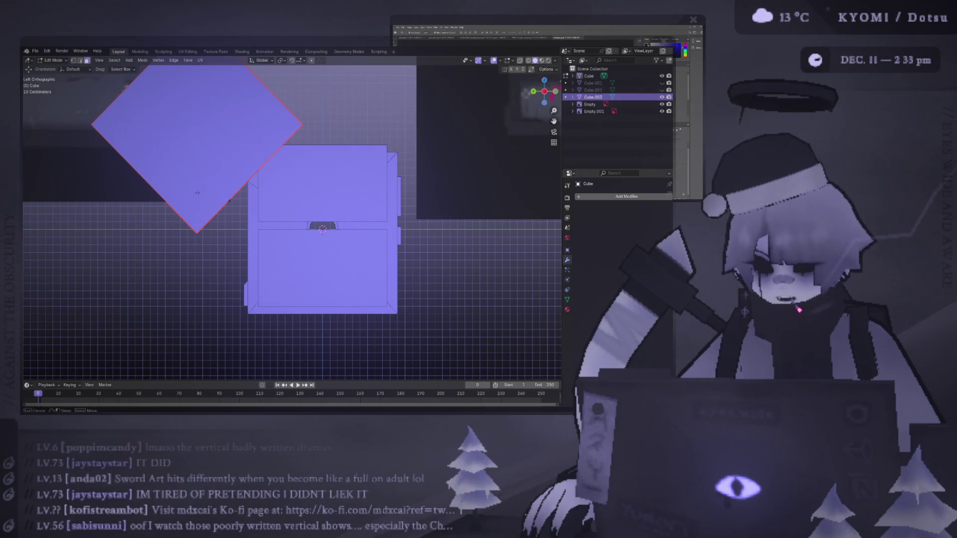
pyautogui.moveTo(197, 193); pyautogui.dragTo(205, 180, button='middle')
pyautogui.press('Tab')
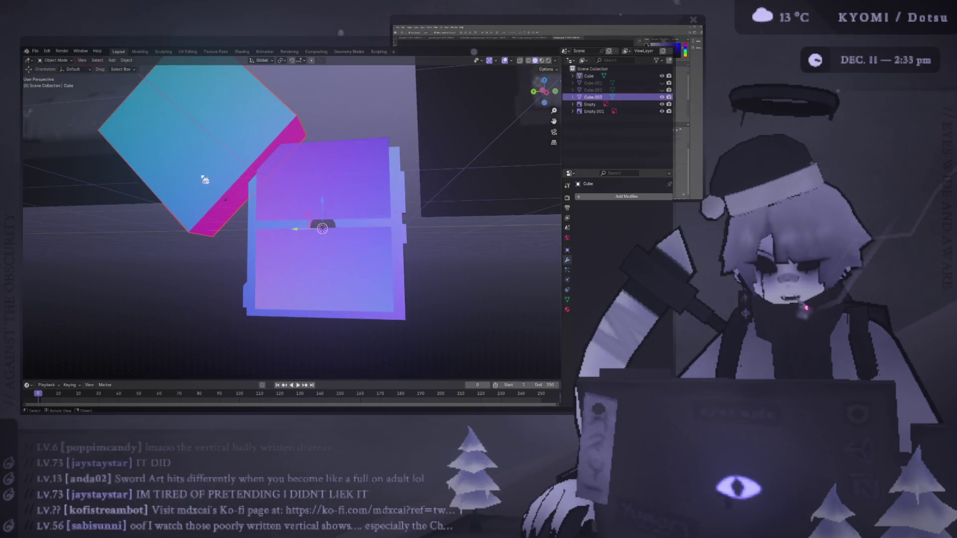
pyautogui.click(205, 180)
pyautogui.press('Tab')
pyautogui.hotkey('ctrl', 'l')
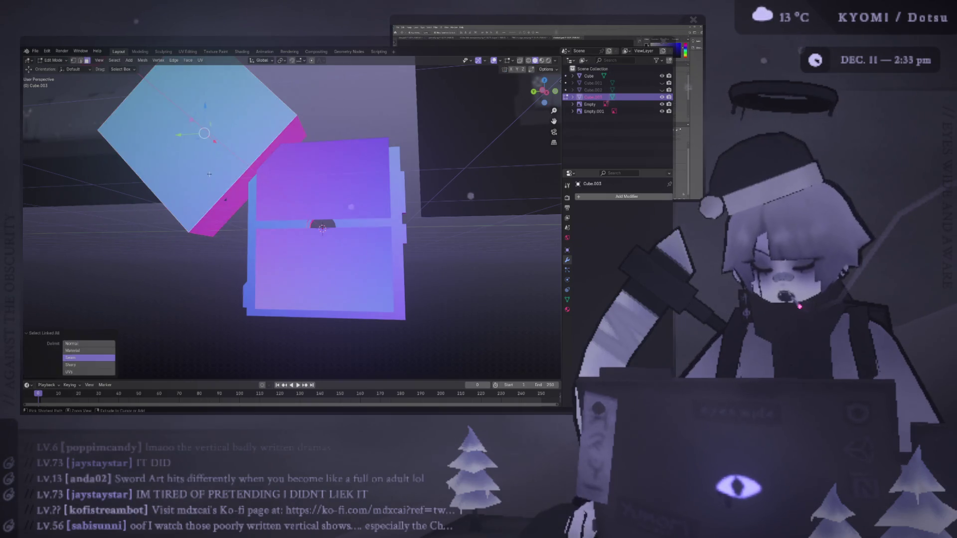
pyautogui.press('ctrl+KP_3')
pyautogui.press('g')
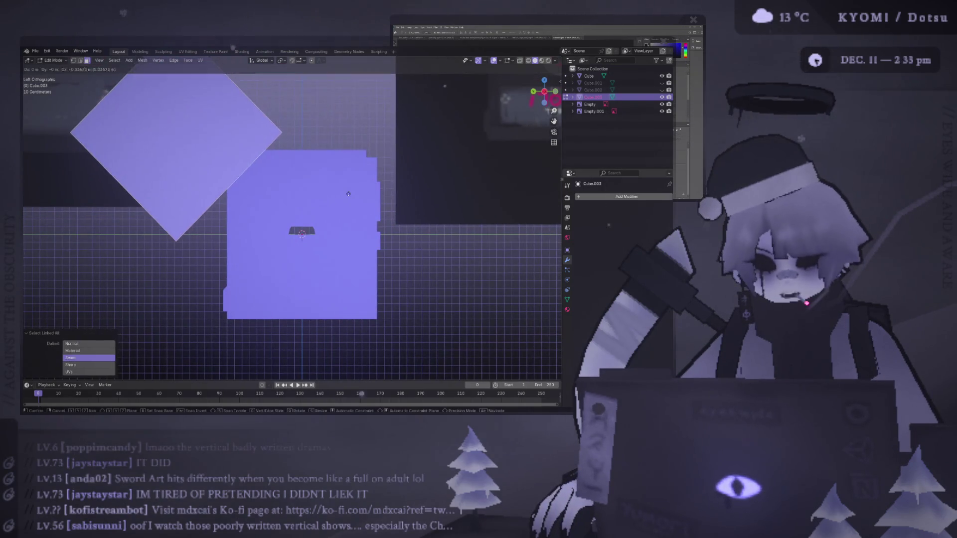
pyautogui.click(348, 193)
# Nudge the block up and left from the right side view, then return to the disk's mesh
pyautogui.moveTo(348, 192)
pyautogui.mouseDown(button='middle')
pyautogui.moveTo(304, 207)
pyautogui.moveTo(299, 179)
pyautogui.moveTo(312, 148)
pyautogui.mouseUp(button='middle')
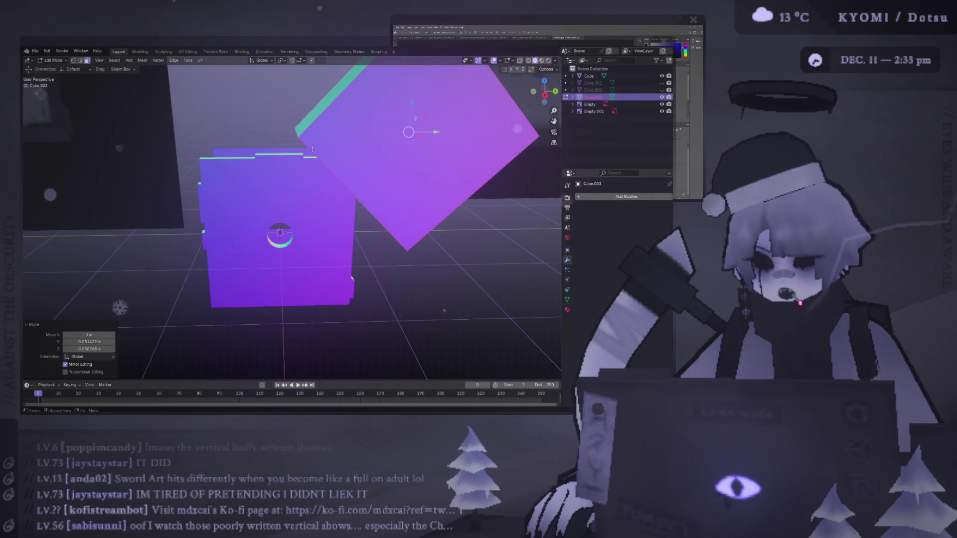
pyautogui.press('KP_3')
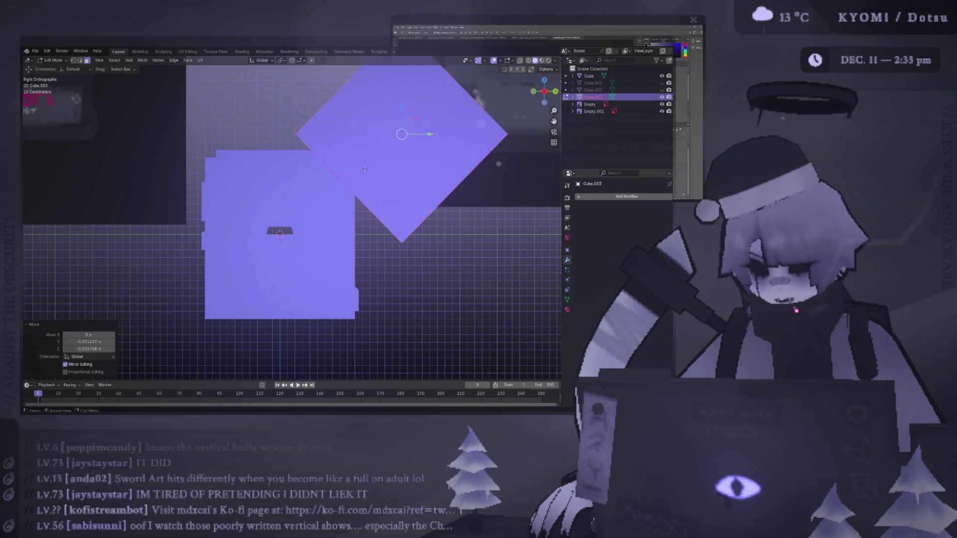
pyautogui.press('g')
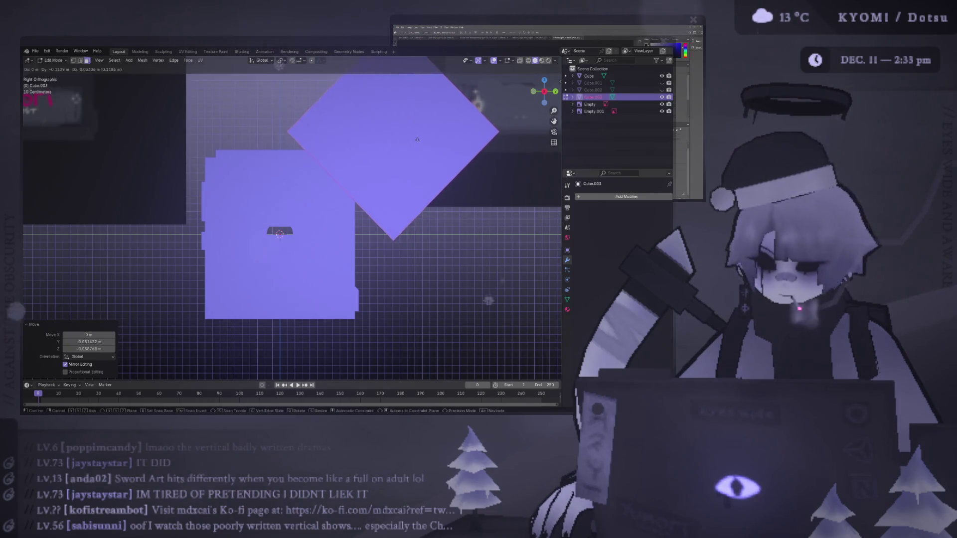
pyautogui.click(357, 167)
pyautogui.press('ctrl+KP_3')
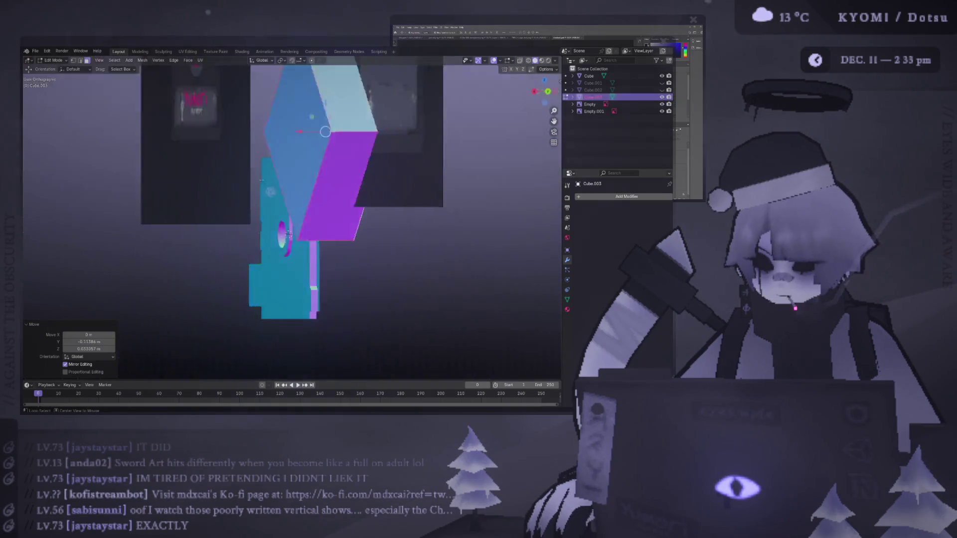
pyautogui.press('Tab')
pyautogui.moveTo(297, 185)
pyautogui.mouseDown(button='middle')
pyautogui.moveTo(235, 220)
pyautogui.moveTo(286, 214)
pyautogui.moveTo(291, 198)
pyautogui.moveTo(385, 186)
pyautogui.moveTo(309, 199)
pyautogui.moveTo(271, 179)
pyautogui.mouseUp(button='middle')
pyautogui.press('Tab')
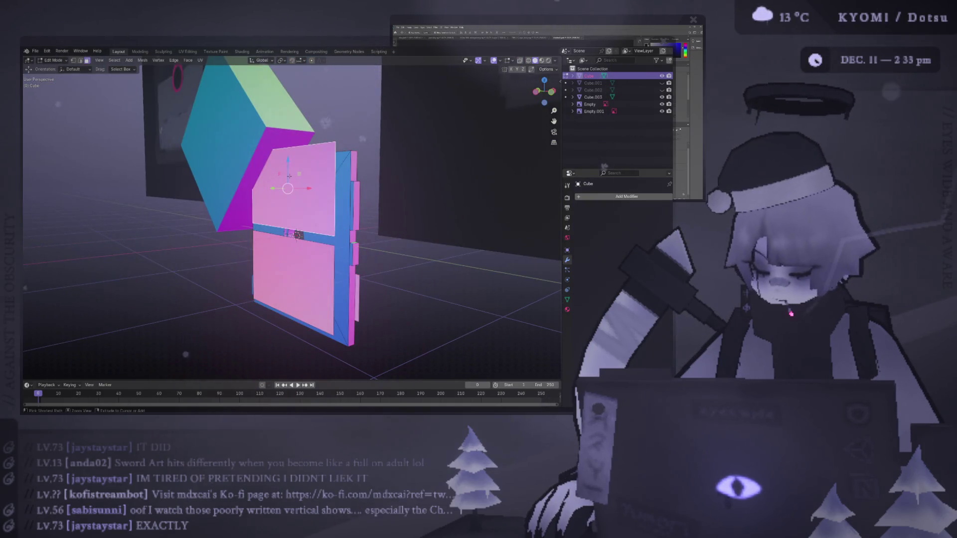
# Separate the disk's upper face island into its own object, Cube.004
pyautogui.hotkey('ctrl', 'l')
pyautogui.press('p')
pyautogui.click(279, 177)
pyautogui.press('Tab')
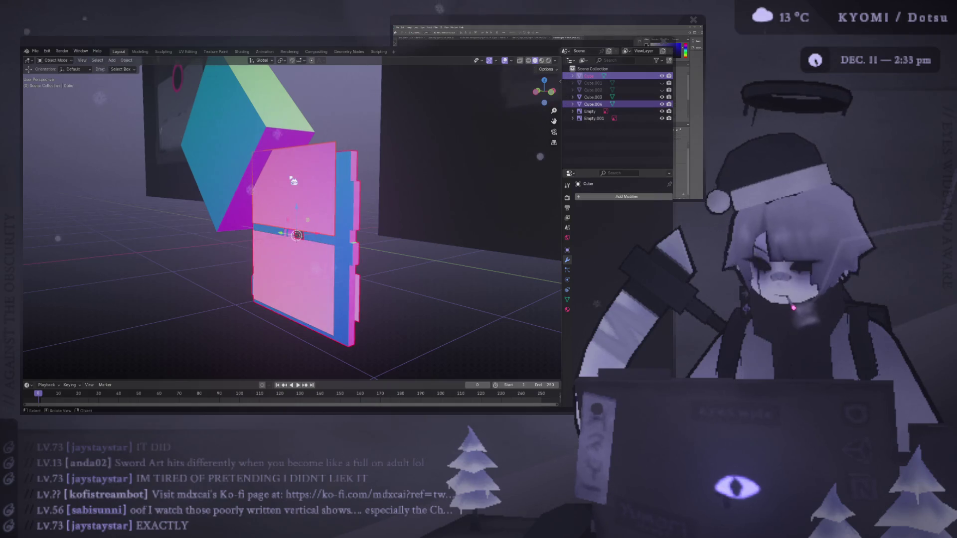
pyautogui.click(292, 178)
# Lower Cube.004's top edge along Z to make the panel shorter
pyautogui.moveTo(293, 177); pyautogui.dragTo(328, 174, button='middle')
pyautogui.press('ctrl+KP_3')
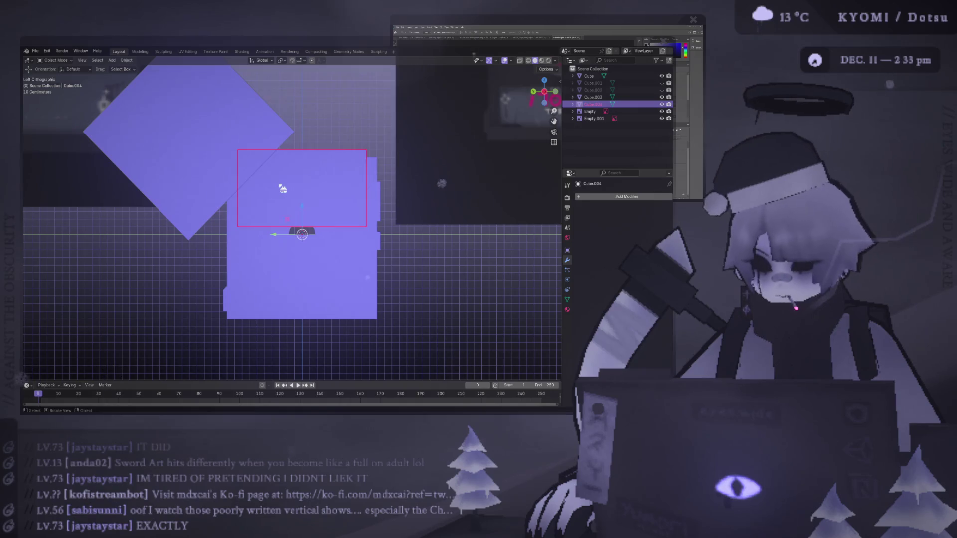
pyautogui.press('Tab')
pyautogui.click(321, 150)
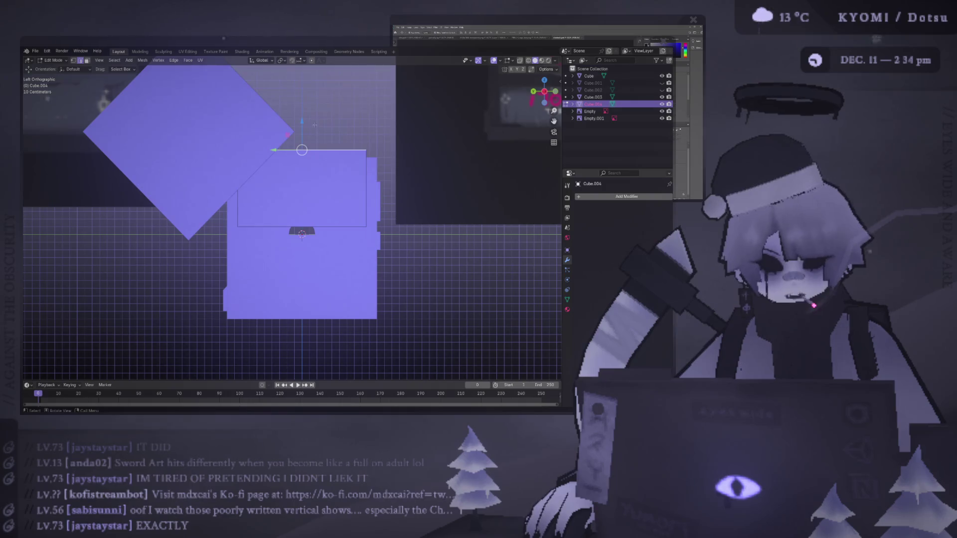
pyautogui.press('g')
pyautogui.press('z')
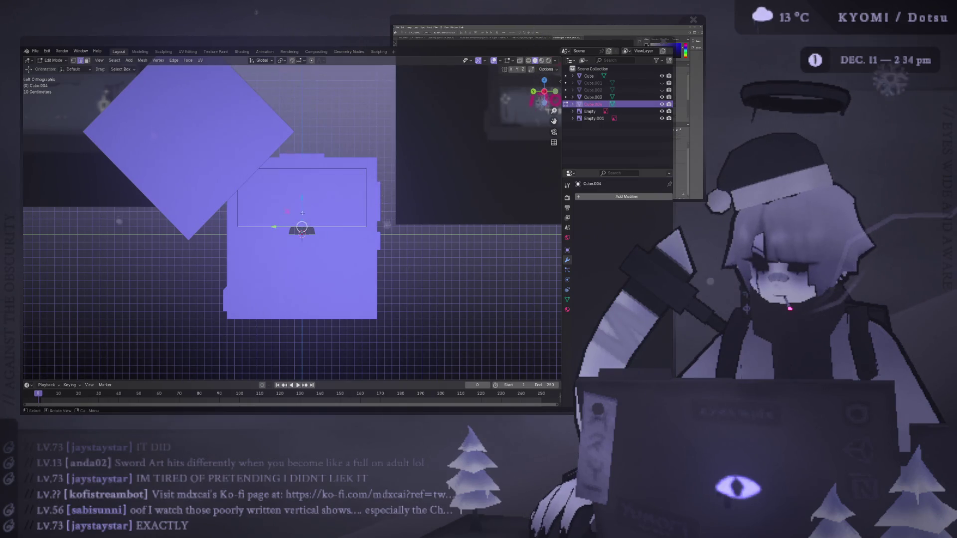
pyautogui.click(306, 184)
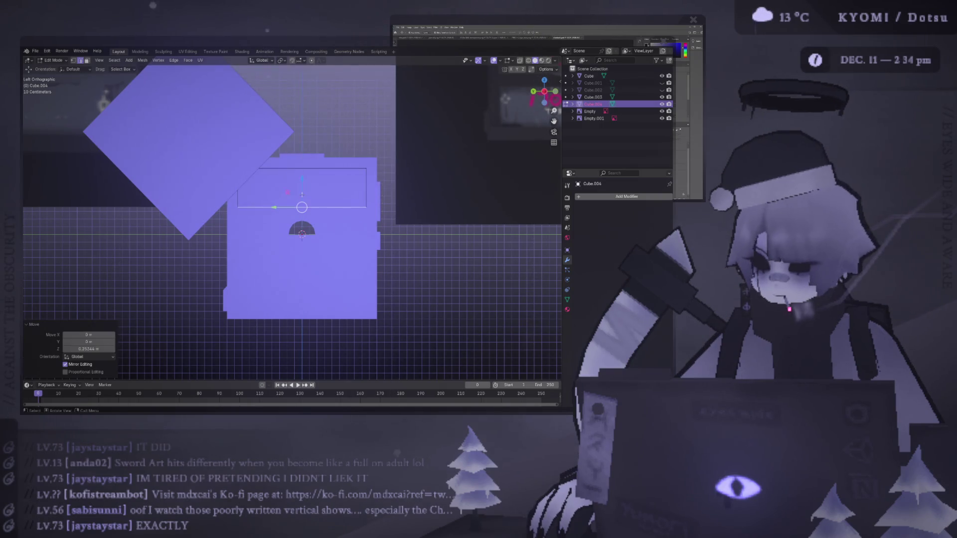
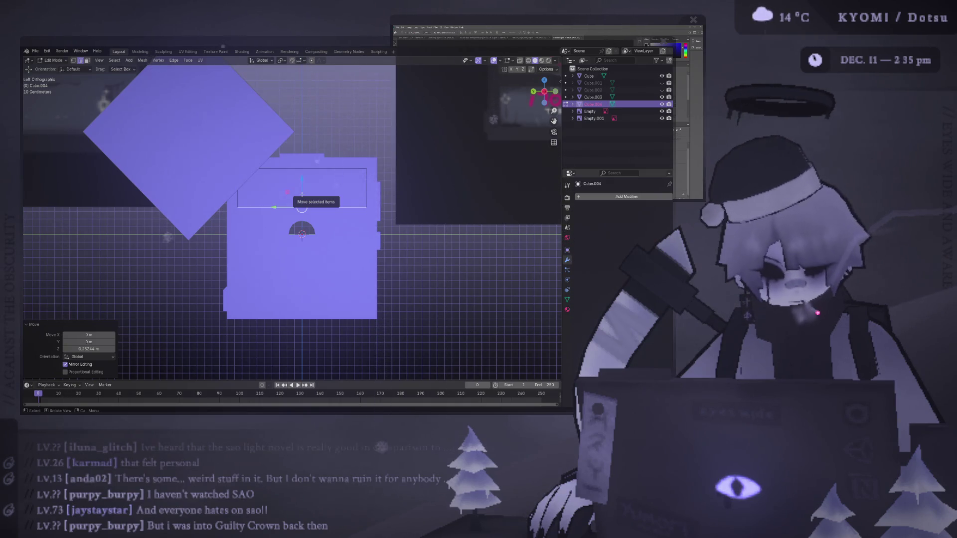
# Add a Boolean modifier to the label rectangle Cube.004
pyautogui.moveTo(302, 195); pyautogui.dragTo(315, 178, button='middle')
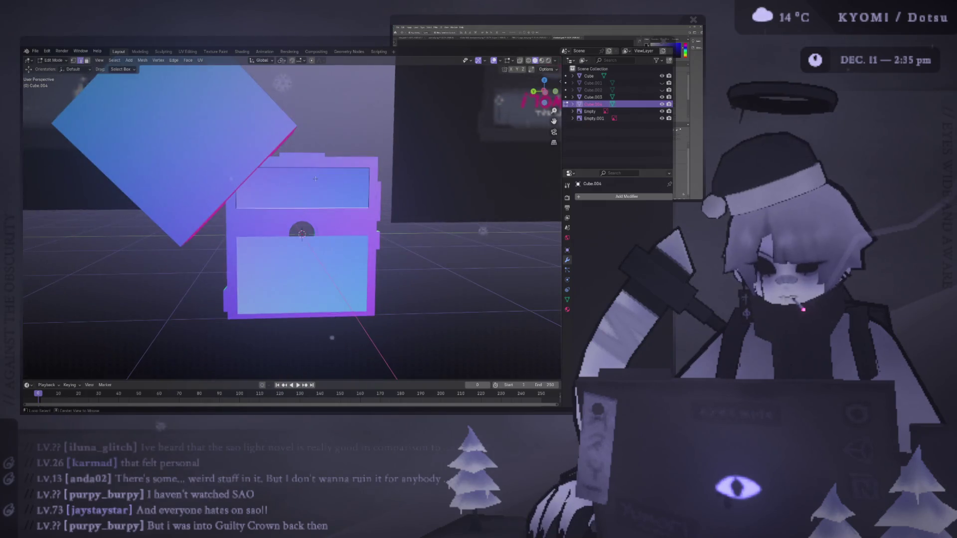
pyautogui.scroll(2, 304, 169)
pyautogui.press('Tab')
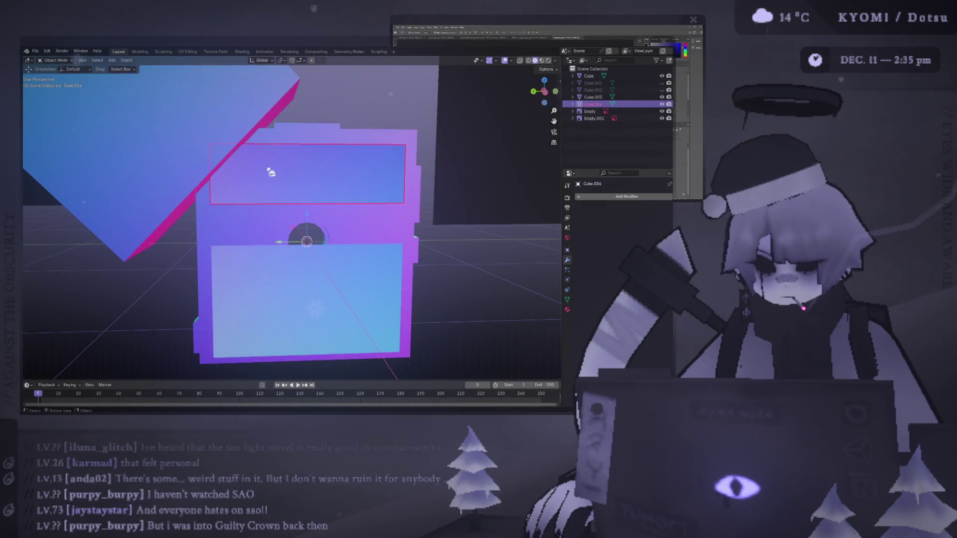
pyautogui.keyDown('shift'); pyautogui.click(171, 122); pyautogui.keyUp('shift')
pyautogui.moveTo(171, 122)
pyautogui.mouseDown(button='middle')
pyautogui.moveTo(172, 132)
pyautogui.moveTo(105, 141)
pyautogui.moveTo(214, 134)
pyautogui.moveTo(219, 147)
pyautogui.moveTo(280, 152)
pyautogui.mouseUp(button='middle')
pyautogui.moveTo(512, 140); pyautogui.dragTo(335, 106, button='middle')
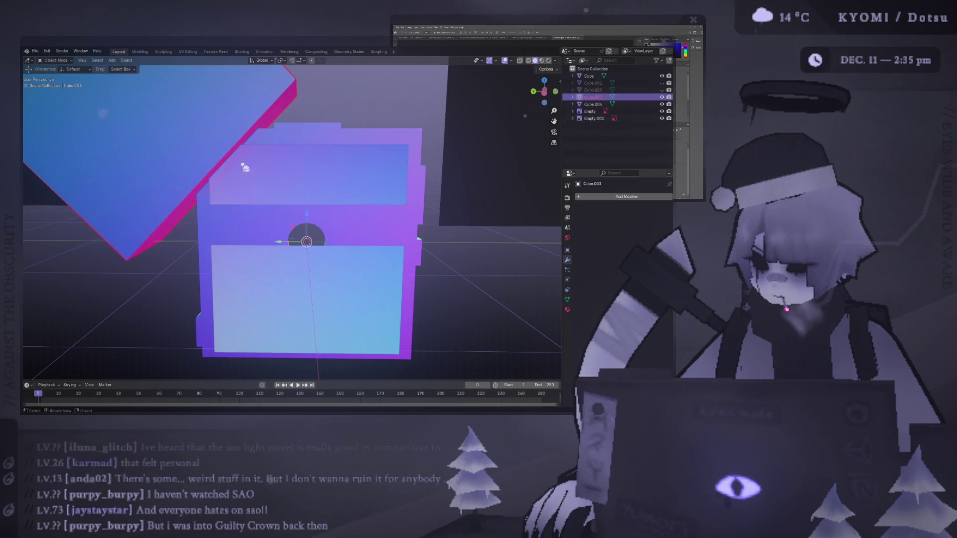
pyautogui.click(613, 197)
pyautogui.write('bool')
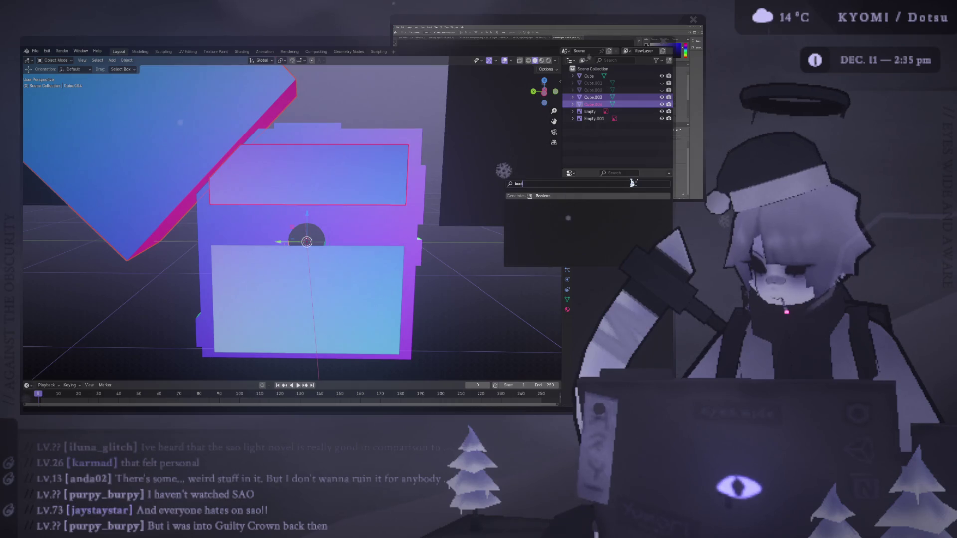
pyautogui.press('Return')
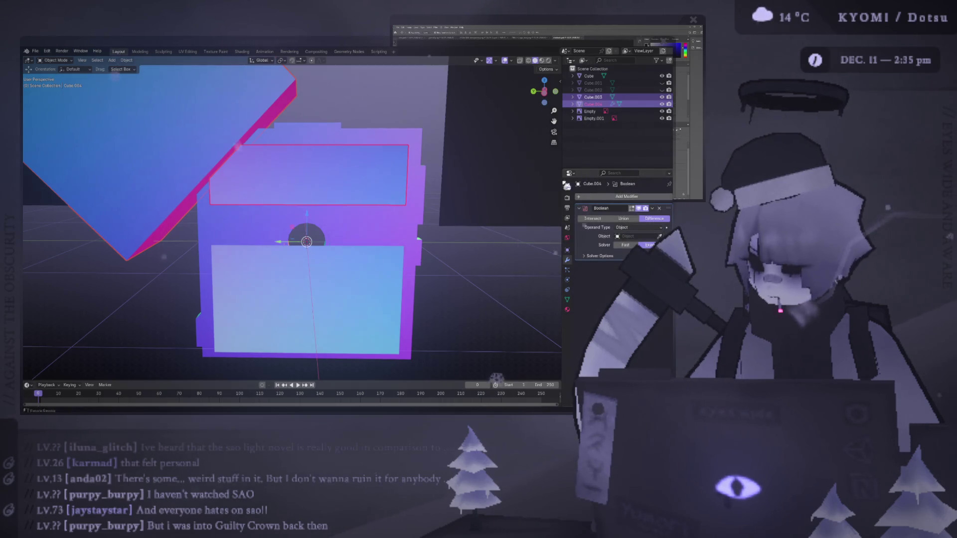
# Set the Boolean to Difference with Cube.003 as the cutting object
pyautogui.moveTo(409, 165); pyautogui.dragTo(347, 124, button='middle')
pyautogui.click(662, 97)
pyautogui.click(662, 97)
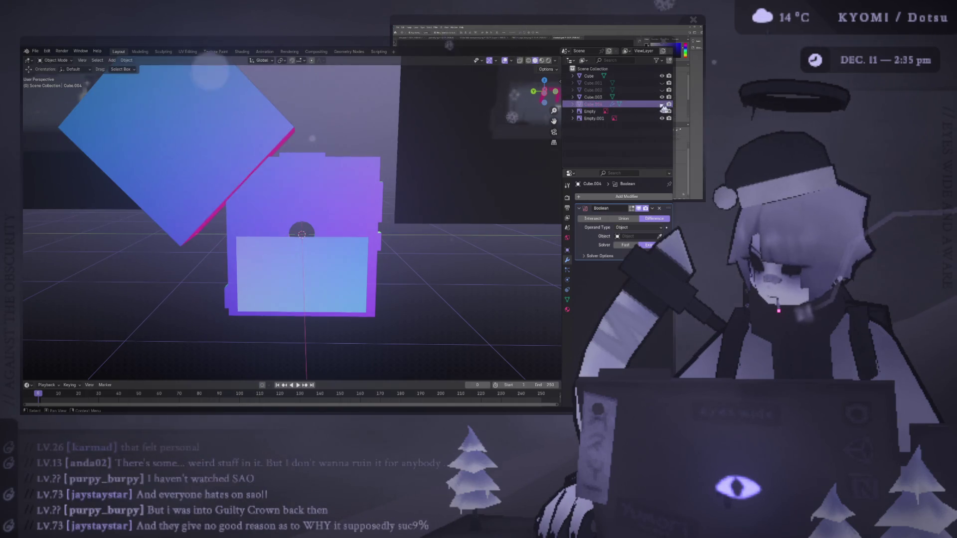
pyautogui.moveTo(653, 109); pyautogui.dragTo(638, 237)
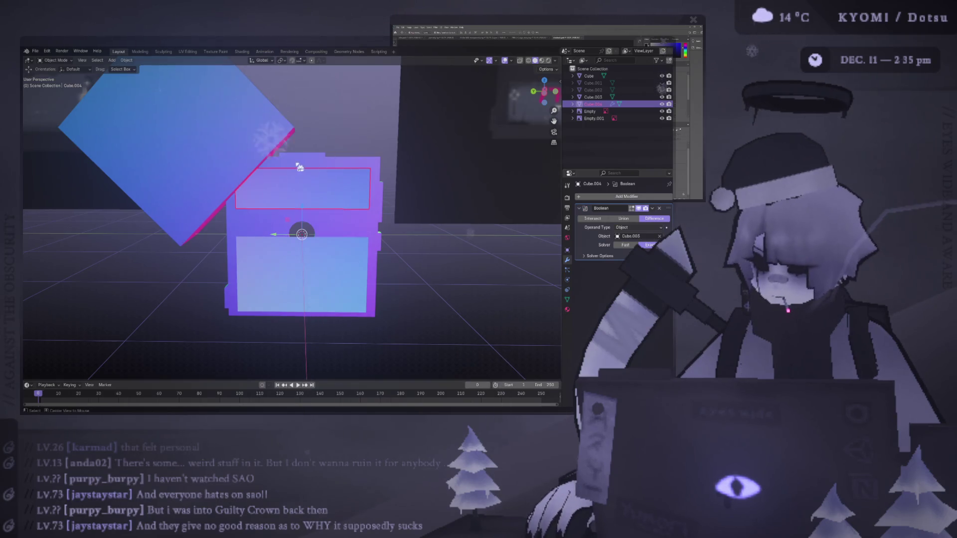
pyautogui.press('ctrl+KP_3')
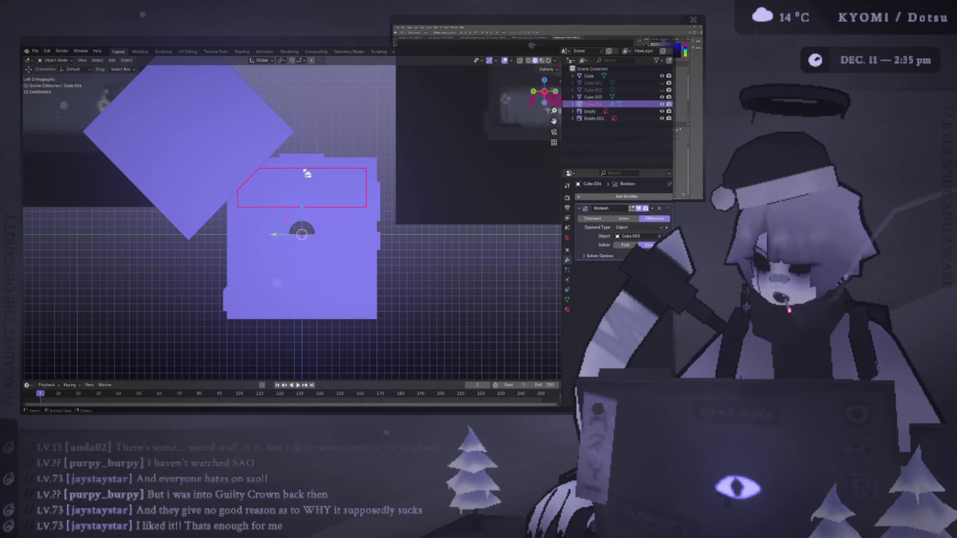
# Move the diamond cutter Cube.003 up-left in two passes, about -0.67 m along Y
pyautogui.click(222, 152)
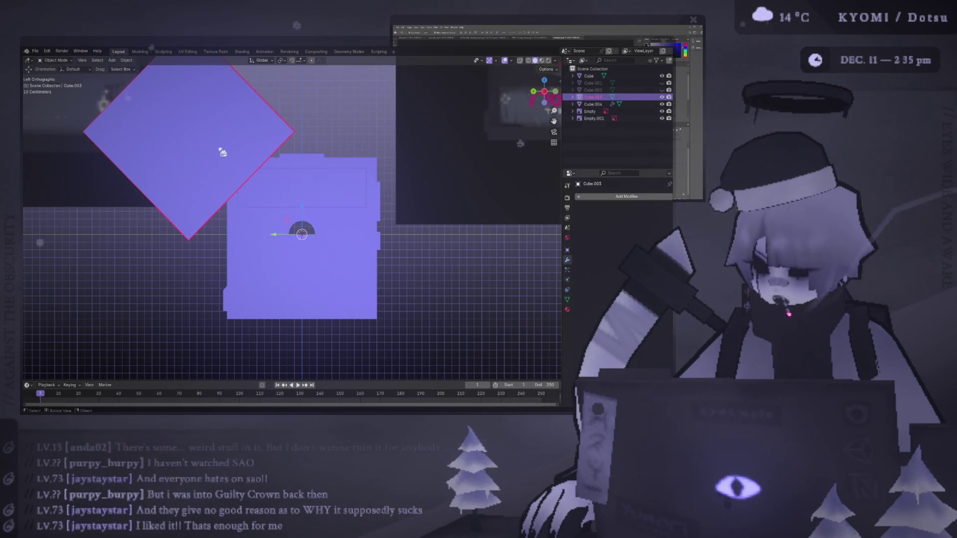
pyautogui.click(311, 187)
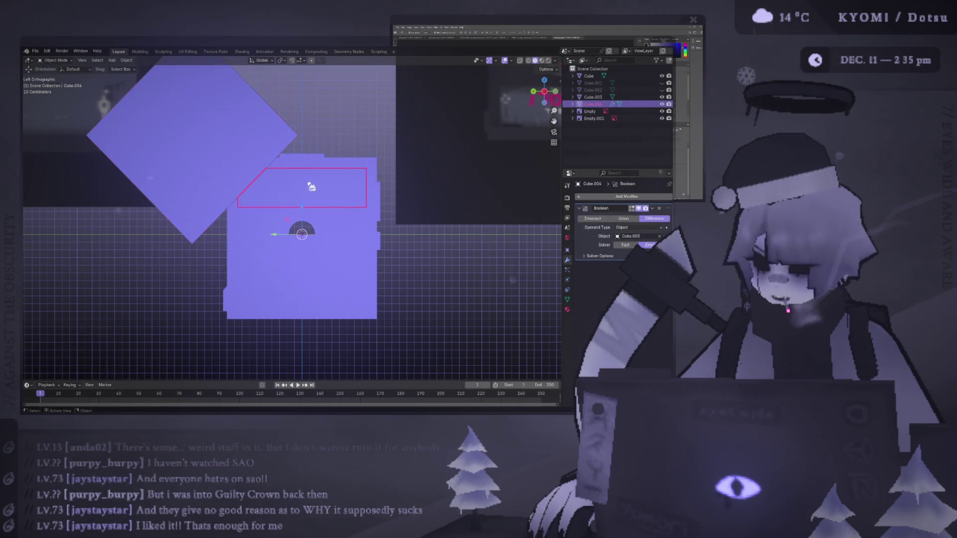
pyautogui.click(267, 158)
pyautogui.press('g')
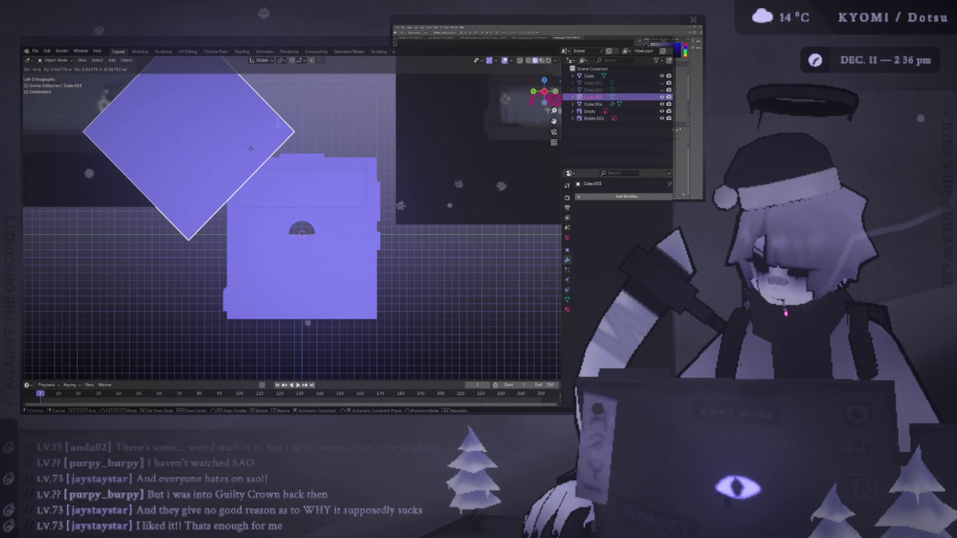
pyautogui.click(252, 150)
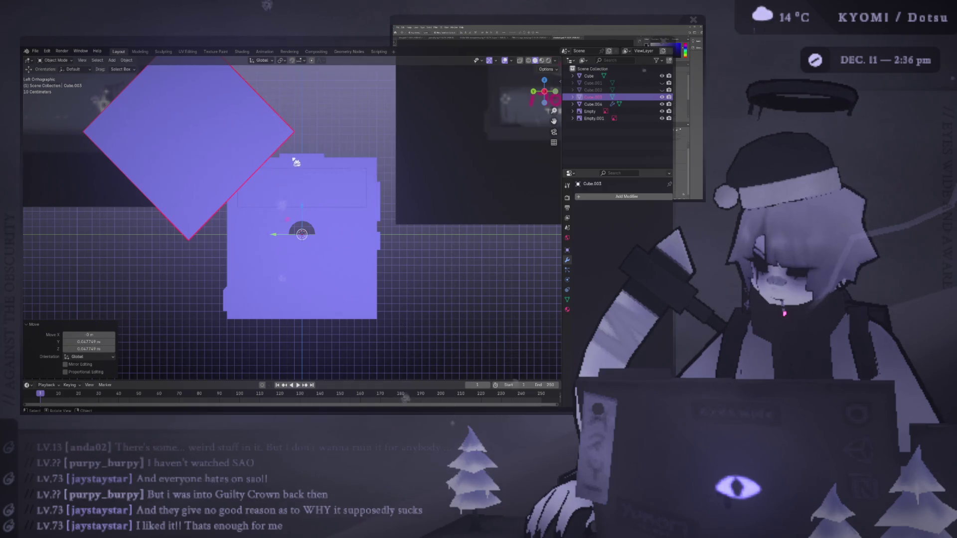
pyautogui.press('g')
pyautogui.click(243, 143)
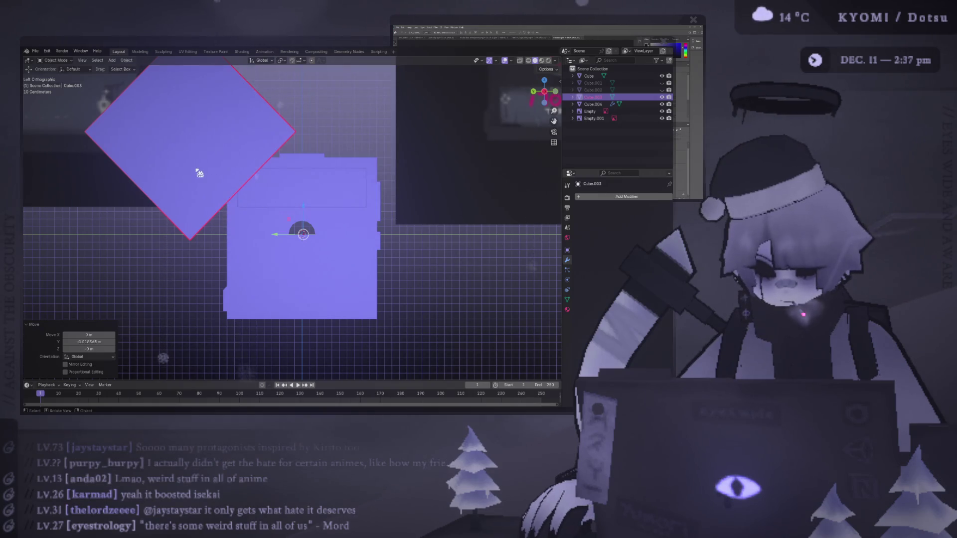
pyautogui.moveTo(199, 175)
pyautogui.mouseDown(button='middle')
pyautogui.moveTo(220, 149)
pyautogui.moveTo(186, 149)
pyautogui.moveTo(183, 170)
pyautogui.mouseUp(button='middle')
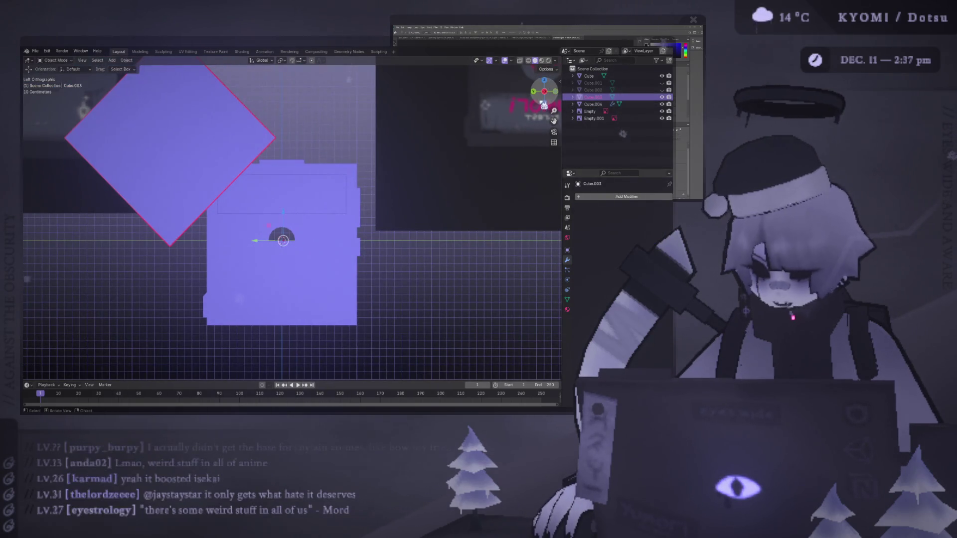
# Add a Boolean modifier to the diamond cube Cube.003
pyautogui.click(626, 197)
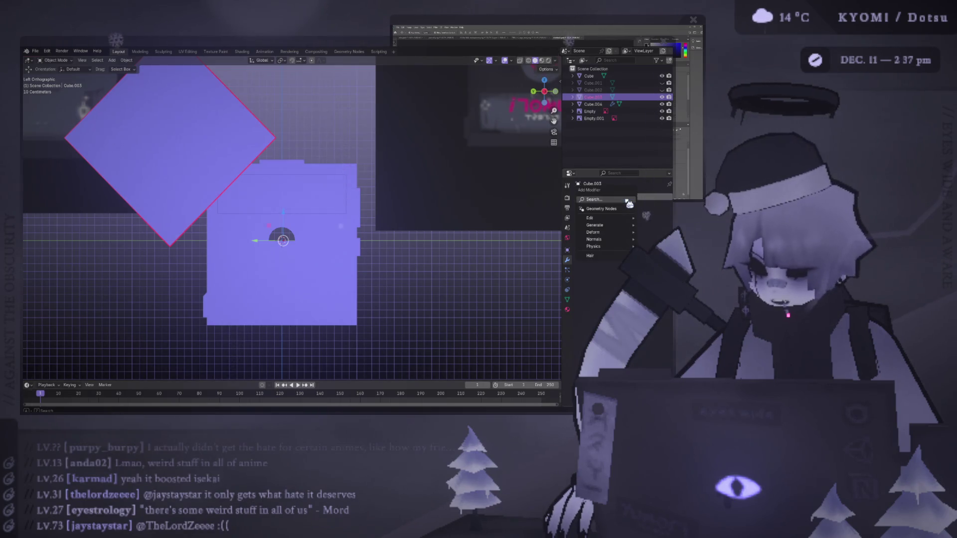
pyautogui.click(628, 200)
pyautogui.write('bool')
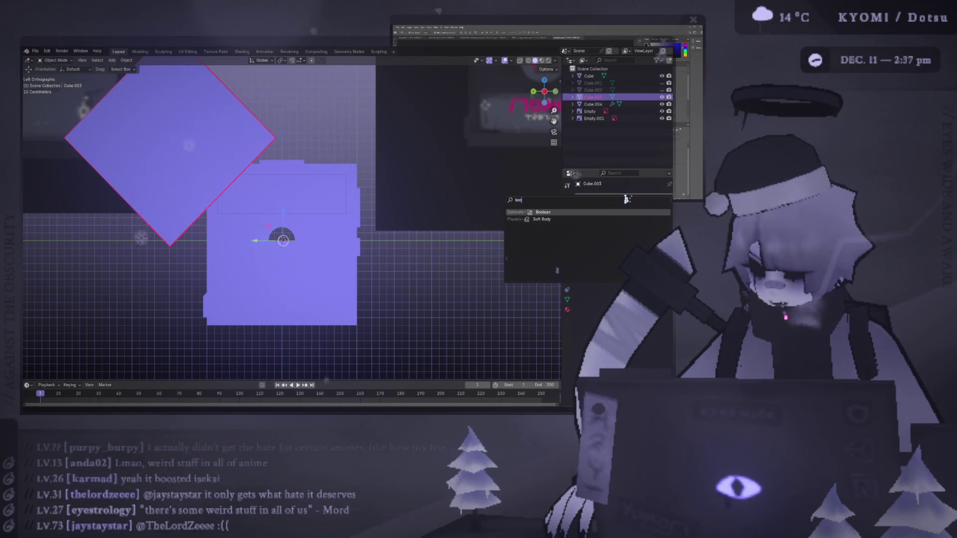
pyautogui.press('Return')
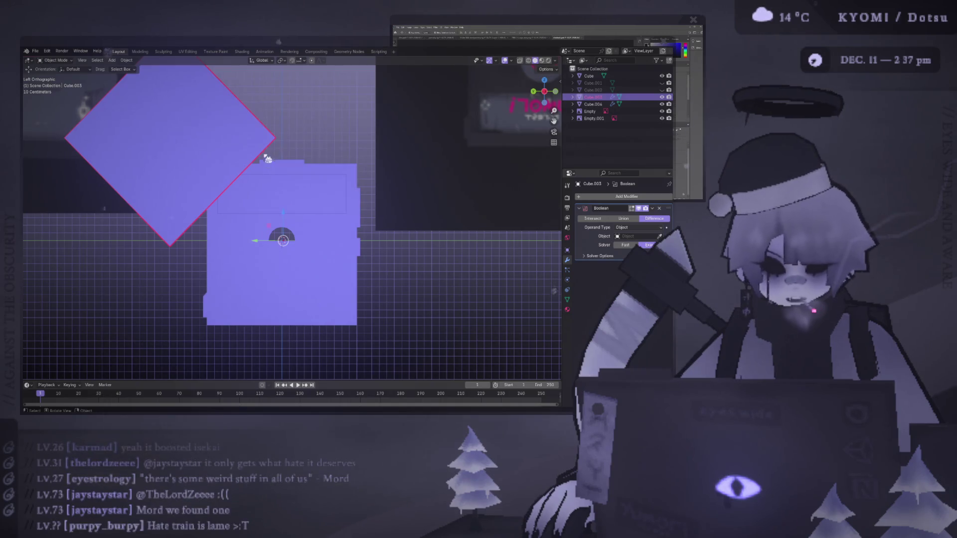
# Select the label rectangle and hide Cube.003, checking the clipped corner from the front
pyautogui.click(267, 188)
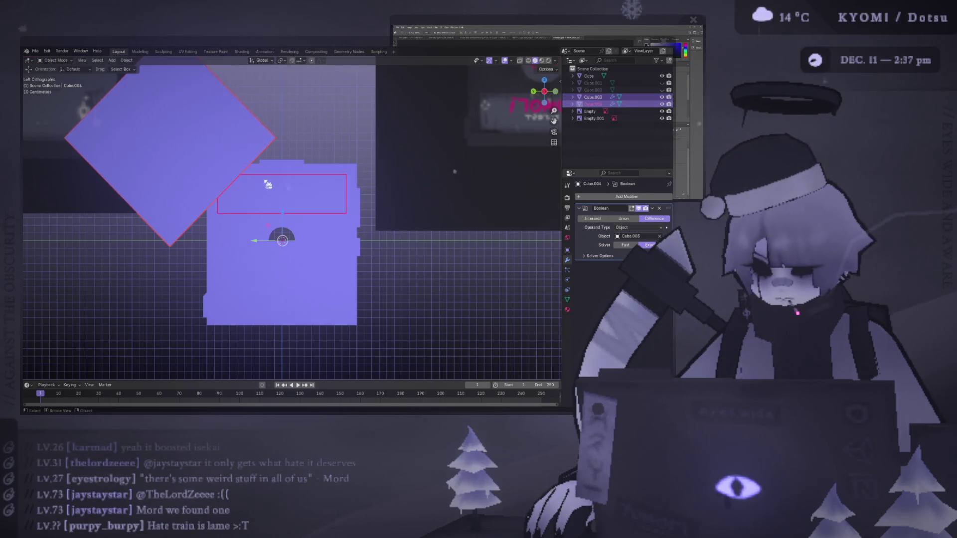
pyautogui.click(451, 118)
pyautogui.click(274, 196)
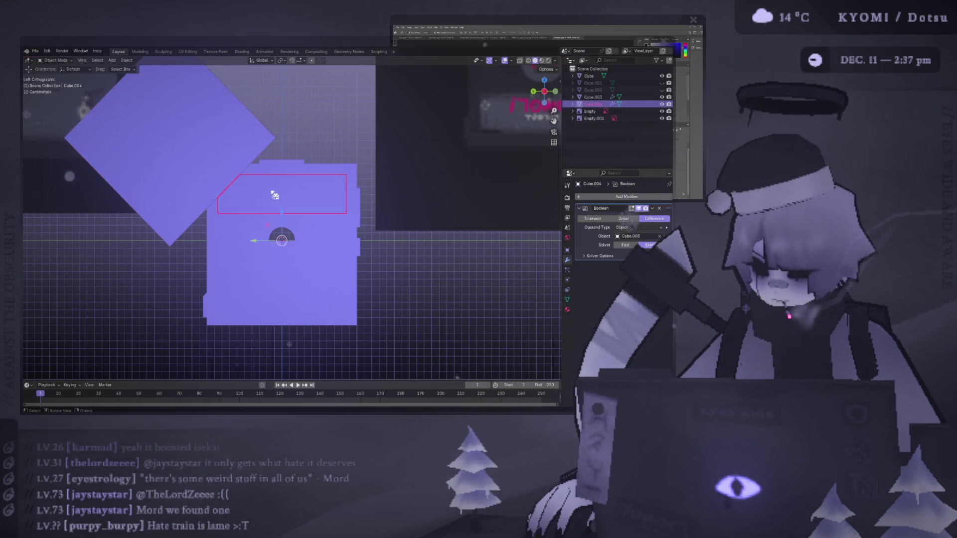
pyautogui.click(662, 97)
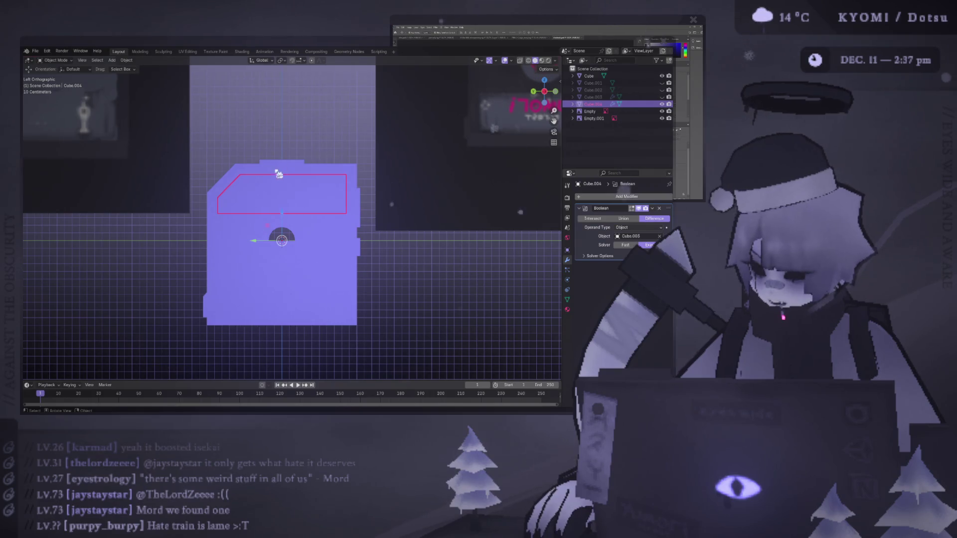
pyautogui.press('KP_1')
pyautogui.press('KP_3')
pyautogui.press('KP_1')
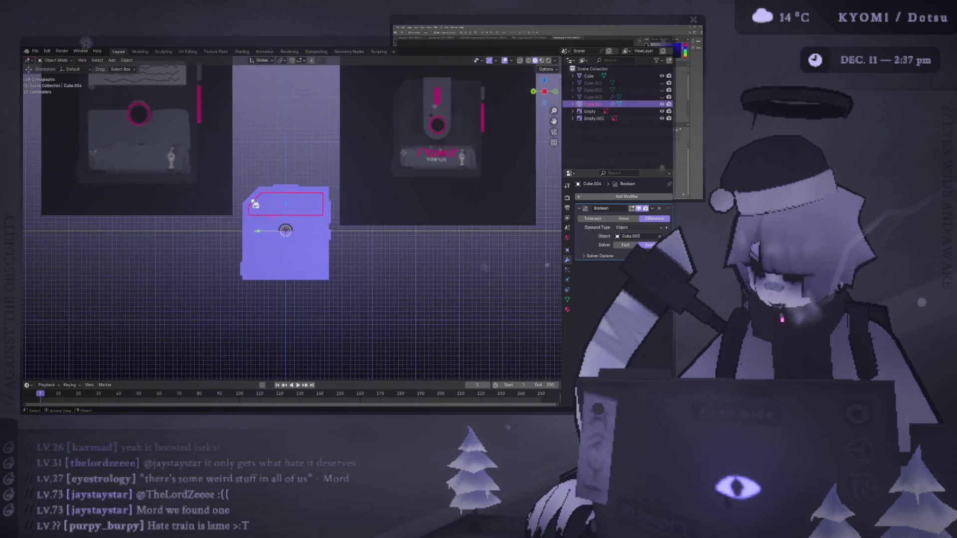
pyautogui.click(272, 179)
pyautogui.moveTo(272, 179)
pyautogui.mouseDown(button='middle')
pyautogui.moveTo(247, 183)
pyautogui.moveTo(283, 194)
pyautogui.moveTo(307, 180)
pyautogui.mouseUp(button='middle')
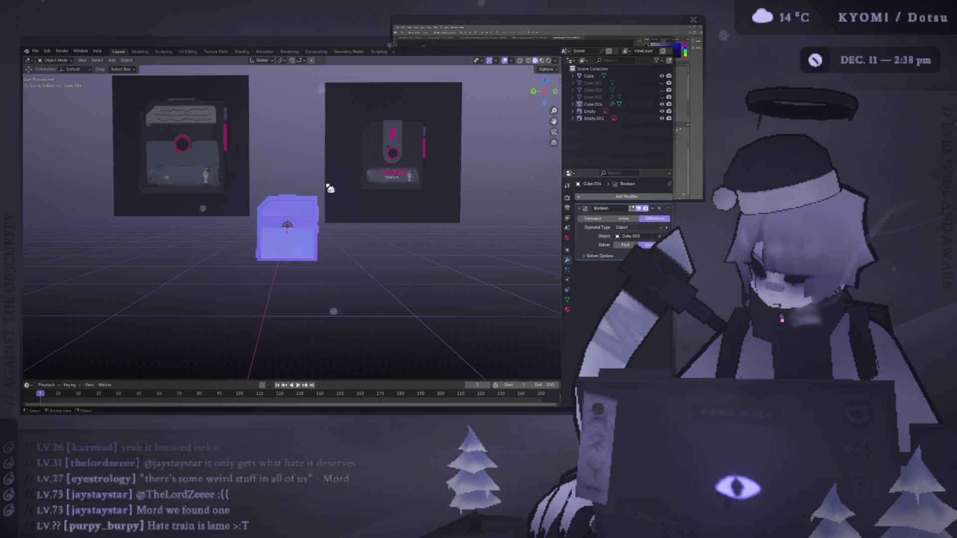
# Inspect the disk model from the left, right and front side views
pyautogui.press('KP_Decimal')
pyautogui.press('ctrl+KP_3')
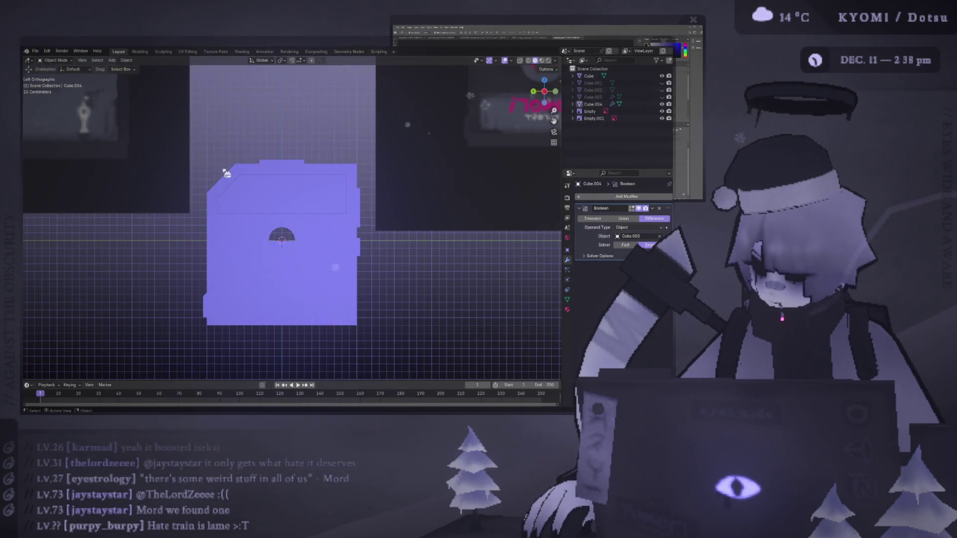
pyautogui.scroll(-4, 235, 197)
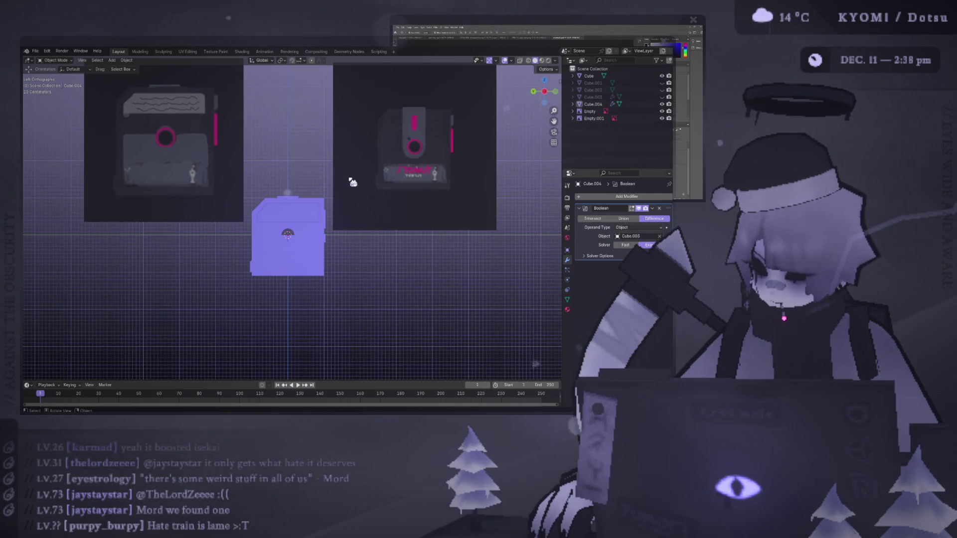
pyautogui.press('KP_3')
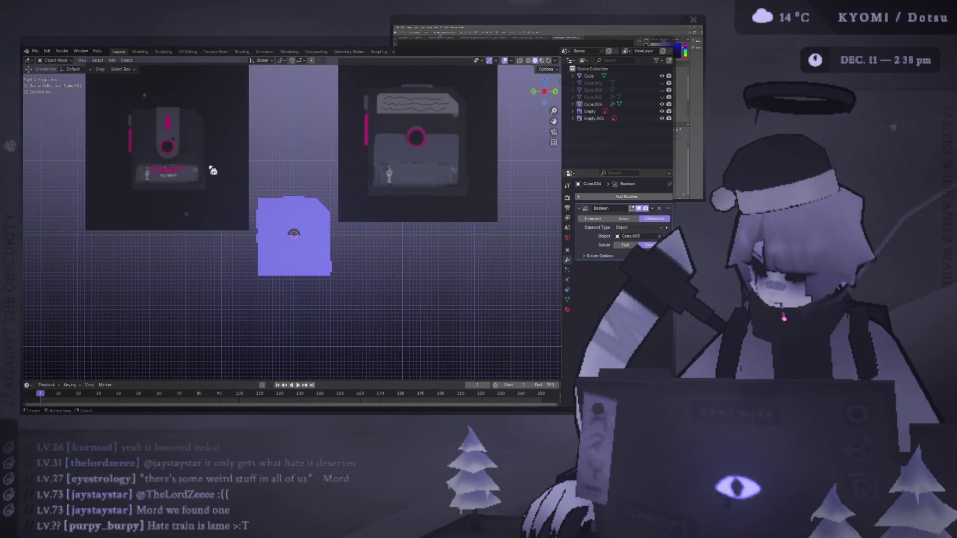
pyautogui.press('ctrl+KP_3')
pyautogui.press('KP_3')
pyautogui.scroll(4, 312, 175)
pyautogui.press('KP_1')
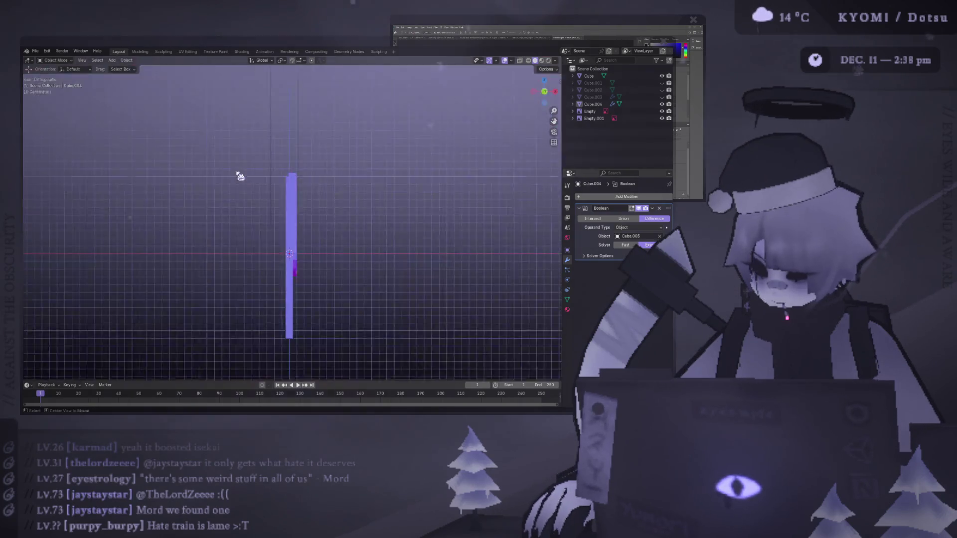
pyautogui.press('KP_3')
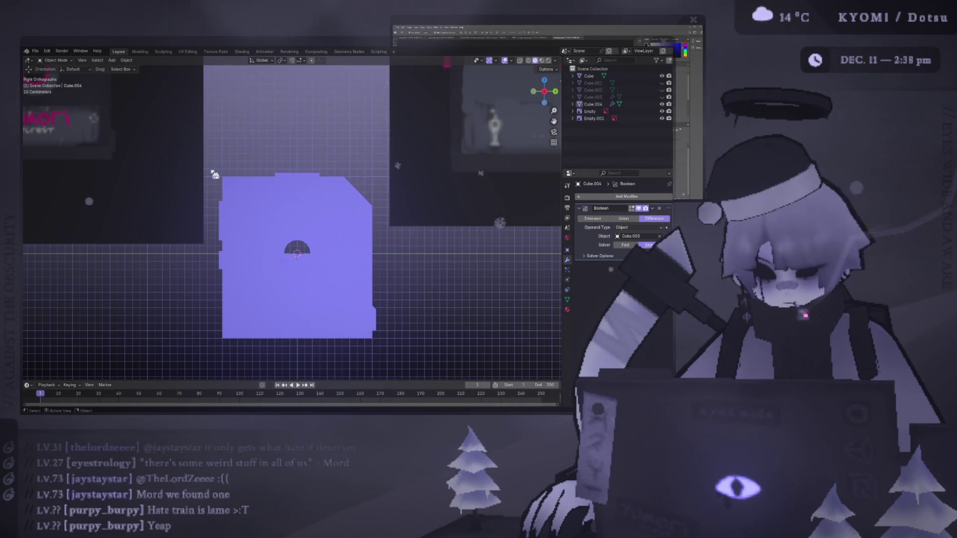
pyautogui.press('ctrl+KP_3')
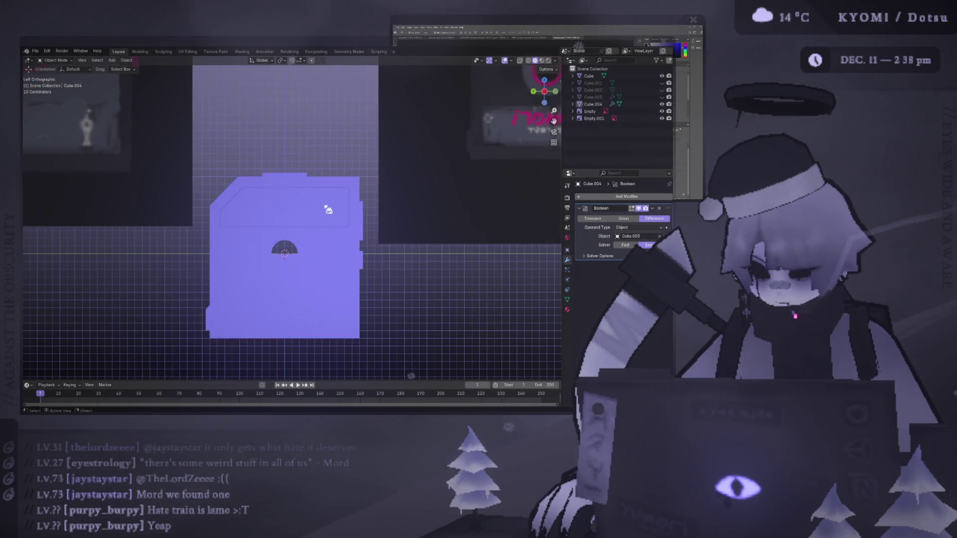
pyautogui.scroll(-4, 329, 209)
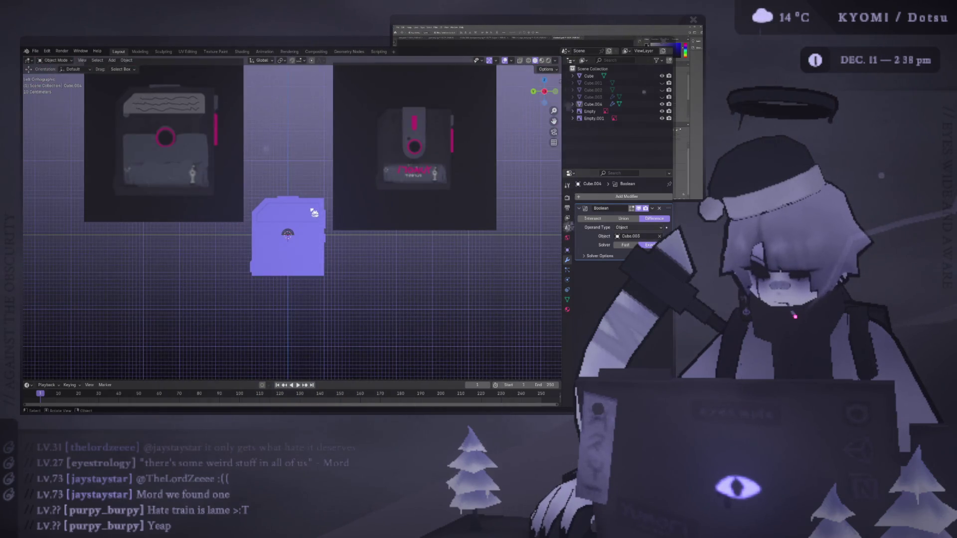
# Apply the Boolean modifier on the label rectangle permanently
pyautogui.click(317, 213)
pyautogui.moveTo(316, 213); pyautogui.dragTo(339, 219, button='middle')
pyautogui.click(652, 208)
pyautogui.click(643, 218)
pyautogui.press('KP_5')
pyautogui.press('ctrl+KP_3')
# Save the project, orbit around the floppy to review it, and select the Cube body
pyautogui.hotkey('ctrl', 's')
pyautogui.click(322, 186)
pyautogui.press('KP_3')
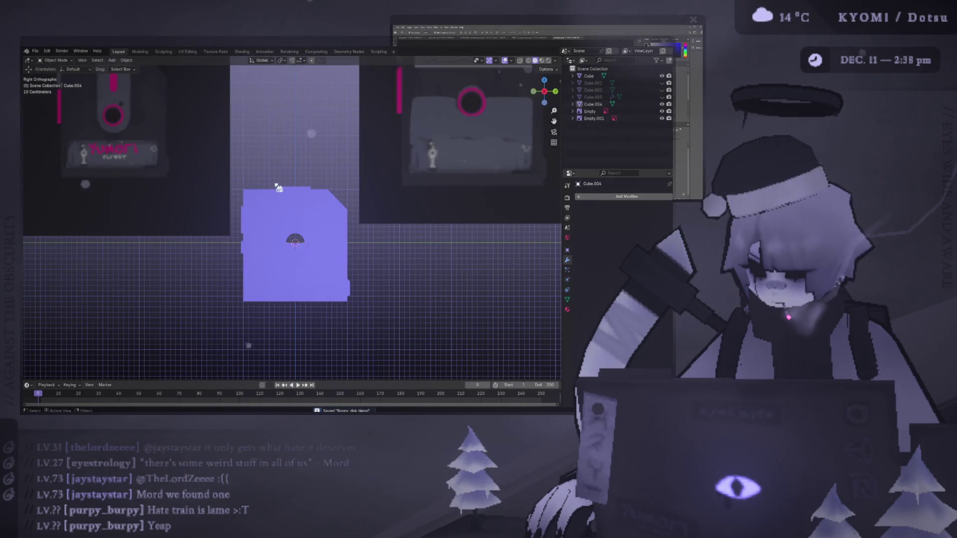
pyautogui.scroll(-1, 279, 188)
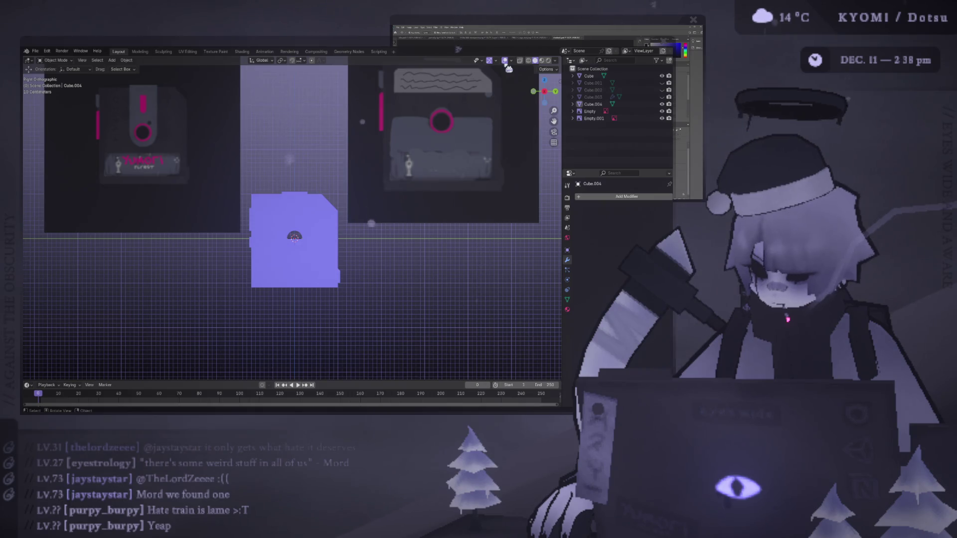
pyautogui.moveTo(309, 154)
pyautogui.mouseDown(button='middle')
pyautogui.moveTo(376, 175)
pyautogui.moveTo(311, 188)
pyautogui.mouseUp(button='middle')
pyautogui.moveTo(269, 166)
pyautogui.mouseDown(button='middle')
pyautogui.moveTo(231, 192)
pyautogui.moveTo(247, 206)
pyautogui.mouseUp(button='middle')
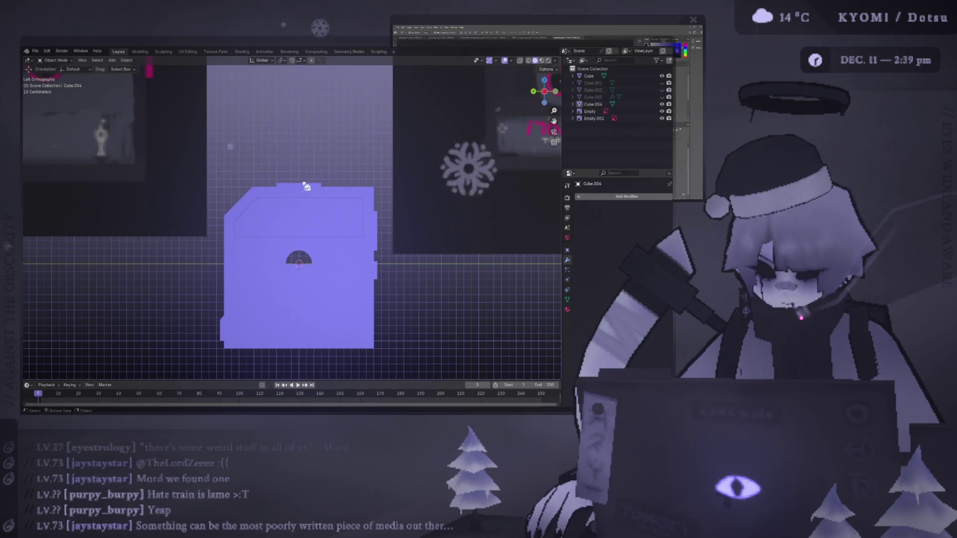
pyautogui.scroll(-3, 327, 199)
pyautogui.moveTo(224, 197)
pyautogui.mouseDown(button='middle')
pyautogui.moveTo(287, 192)
pyautogui.moveTo(193, 227)
pyautogui.moveTo(192, 180)
pyautogui.mouseUp(button='middle')
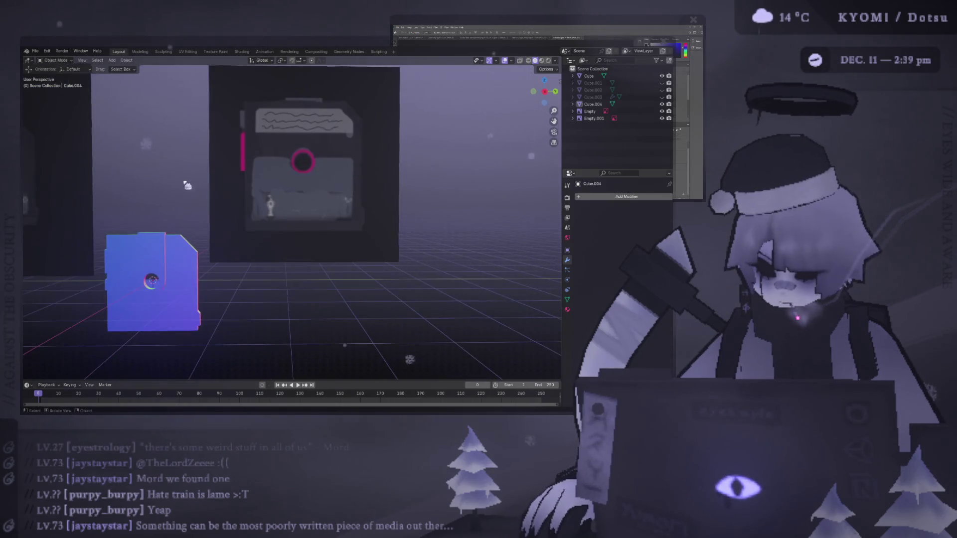
pyautogui.press('KP_1')
pyautogui.press('ctrl+KP_3')
pyautogui.scroll(3, 349, 195)
pyautogui.click(349, 189)
# Enter Edit Mode on Cube and select the whole connected mesh
pyautogui.moveTo(336, 216); pyautogui.dragTo(416, 219, button='middle')
pyautogui.press('Tab')
pyautogui.press('KP_1')
pyautogui.press('KP_3')
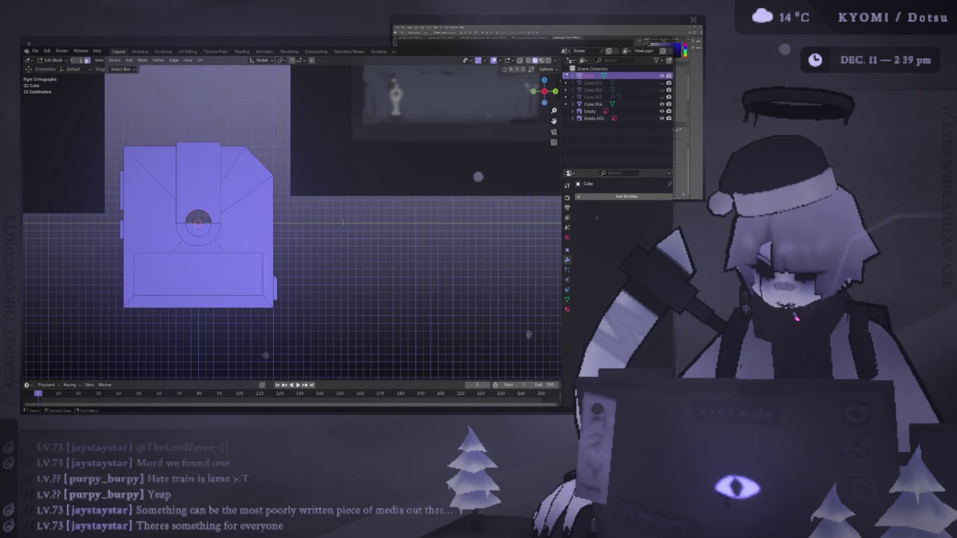
pyautogui.keyDown('shift'); pyautogui.moveTo(331, 222); pyautogui.dragTo(380, 234, button='middle'); pyautogui.keyUp('shift')
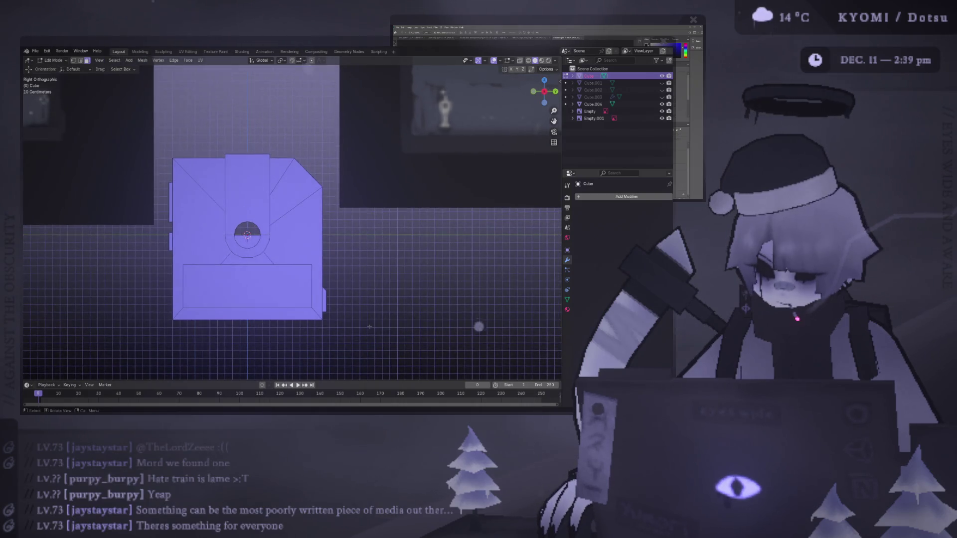
pyautogui.click(320, 277)
pyautogui.keyDown('ctrl'); pyautogui.click(217, 224); pyautogui.keyUp('ctrl')
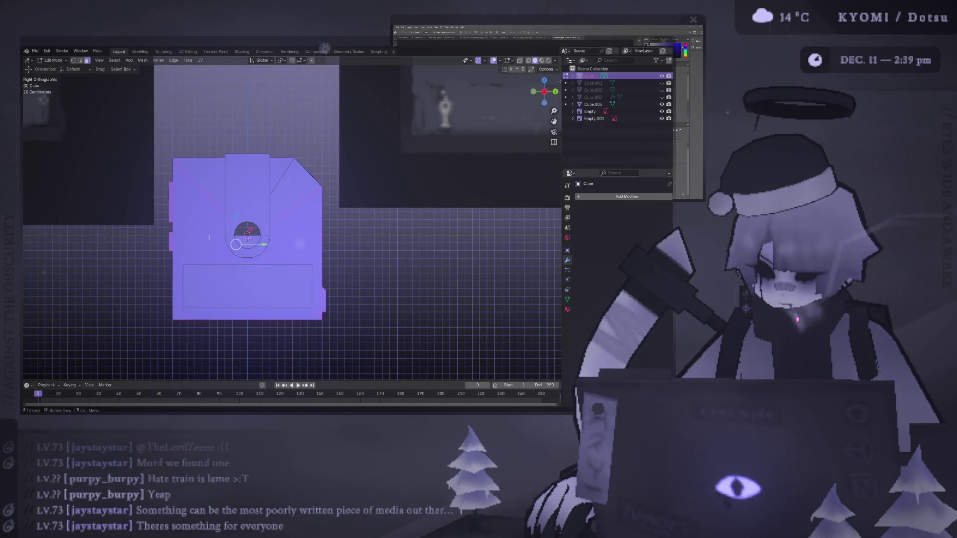
pyautogui.hotkey('ctrl', 'l')
# Mirror the body mesh along X with a scale of -1 (sx-1)
pyautogui.press('s')
pyautogui.press('x')
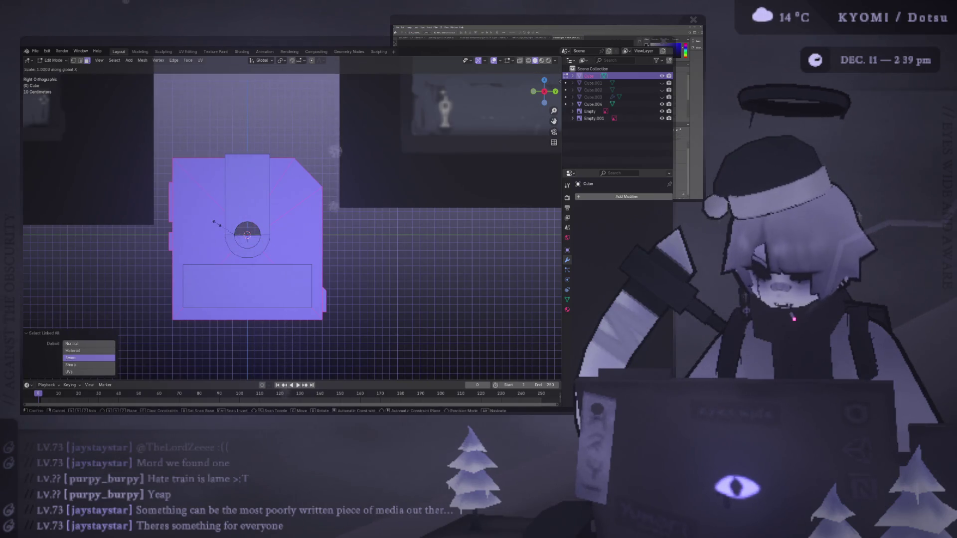
pyautogui.press('Escape')
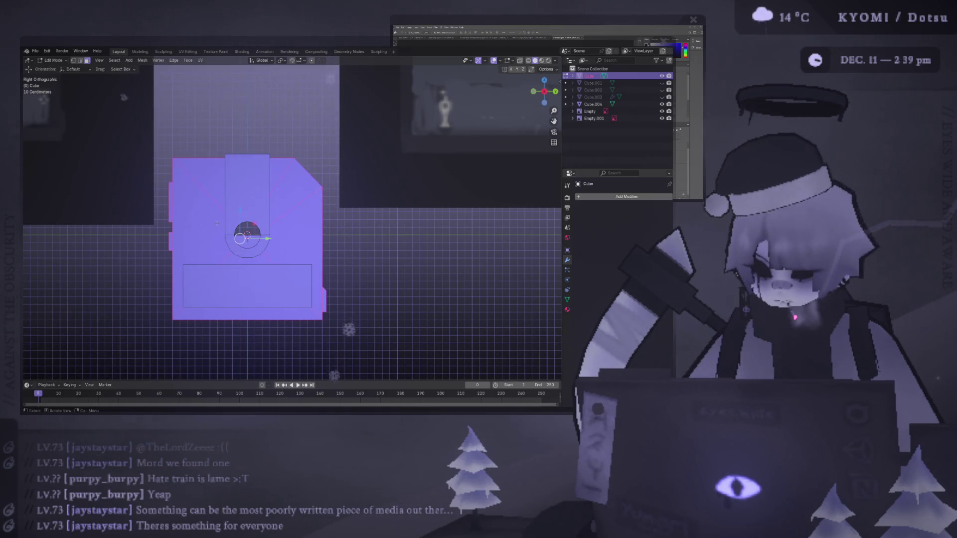
pyautogui.write('sx-1')
pyautogui.press('Return')
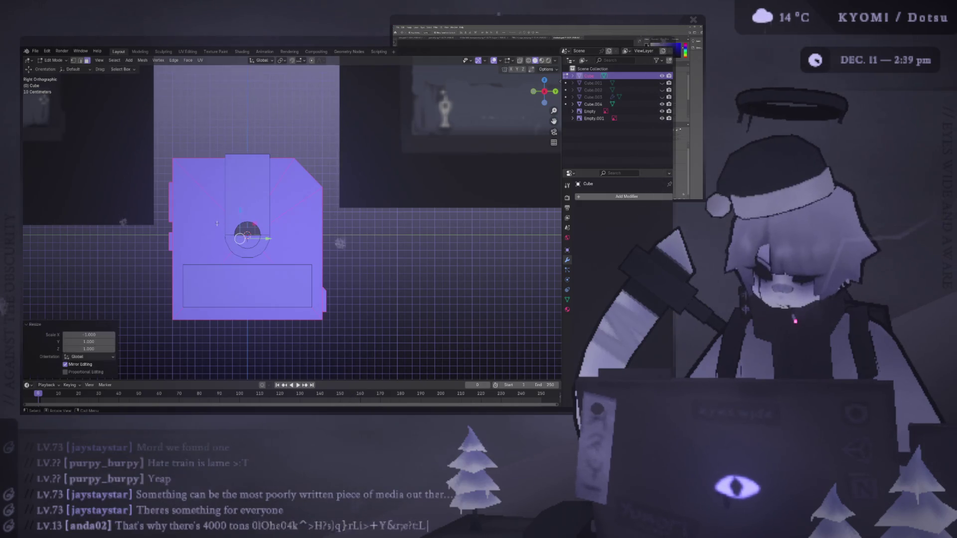
# Try further scales on the mesh and undo them
pyautogui.press('ctrl+KP_3')
pyautogui.press('s')
pyautogui.press('Escape')
pyautogui.press('s')
pyautogui.press('Return')
pyautogui.hotkey('ctrl', 'z')
pyautogui.press('s')
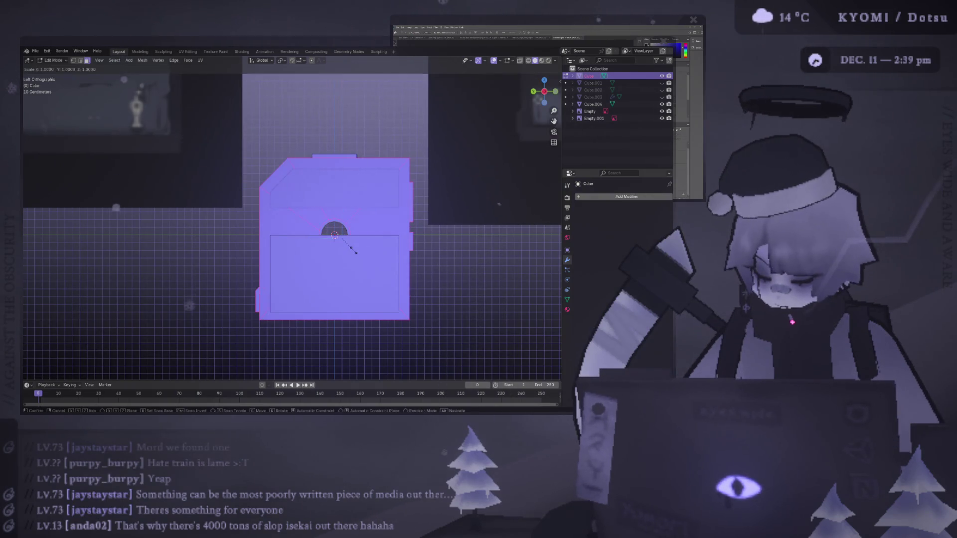
pyautogui.press('y')
pyautogui.press('Return')
pyautogui.hotkey('ctrl', 'z')
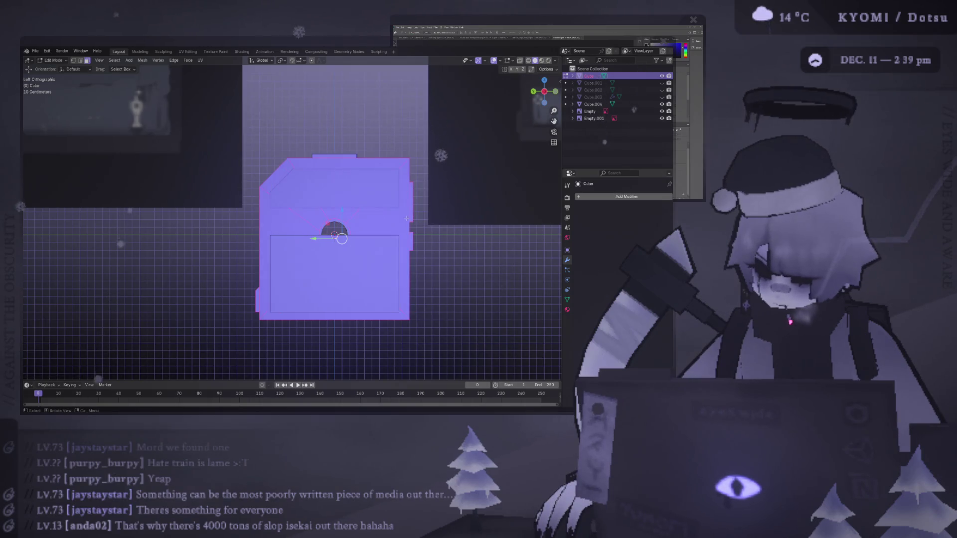
# Reselect the linked mesh, slide it left along X, then undo the move
pyautogui.moveTo(407, 218)
pyautogui.keyDown('alt'); pyautogui.mouseDown(button='middle')
pyautogui.moveTo(317, 213)
pyautogui.moveTo(276, 196)
pyautogui.moveTo(277, 187)
pyautogui.mouseUp(button='middle'); pyautogui.keyUp('alt')
pyautogui.press('Tab')
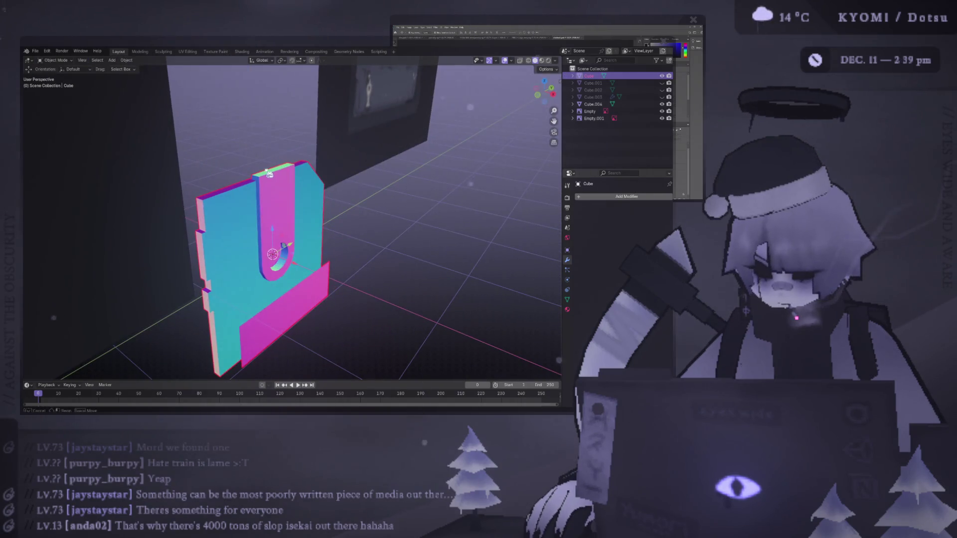
pyautogui.press('Tab')
pyautogui.hotkey('ctrl', 'l')
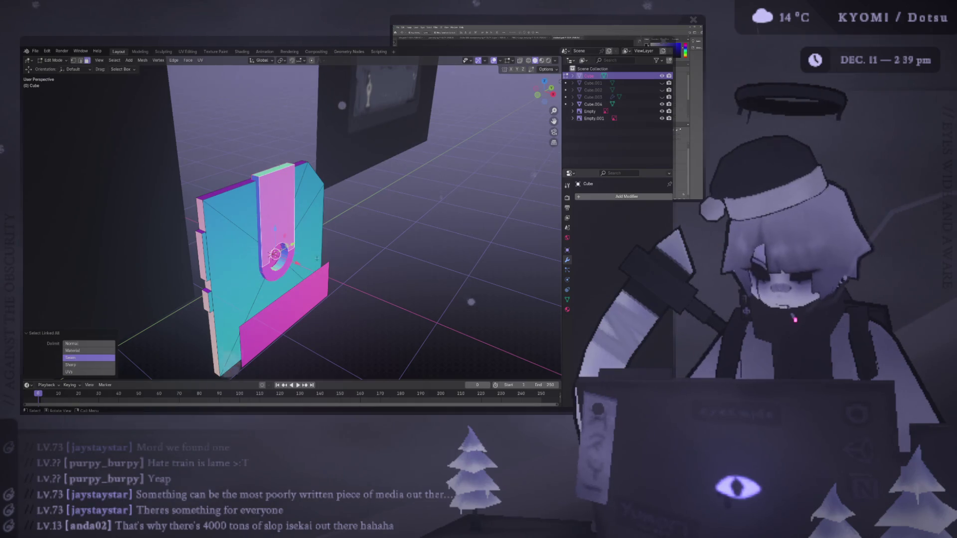
pyautogui.press('KP_3')
pyautogui.press('KP_1')
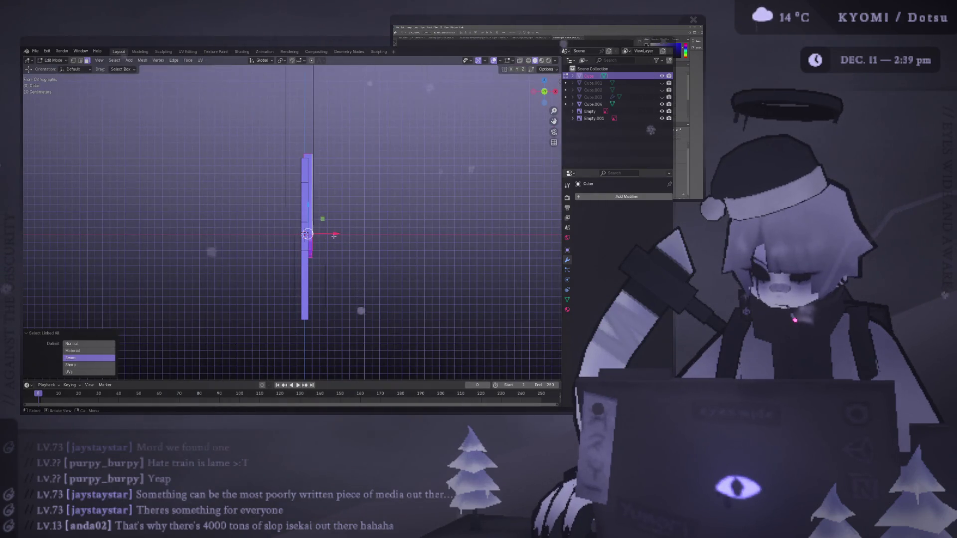
pyautogui.moveTo(334, 236); pyautogui.dragTo(327, 238)
pyautogui.click(327, 238)
pyautogui.moveTo(327, 238)
pyautogui.mouseDown(button='middle')
pyautogui.moveTo(364, 231)
pyautogui.moveTo(327, 235)
pyautogui.moveTo(298, 284)
pyautogui.moveTo(357, 288)
pyautogui.mouseUp(button='middle')
pyautogui.hotkey('ctrl', 'z')
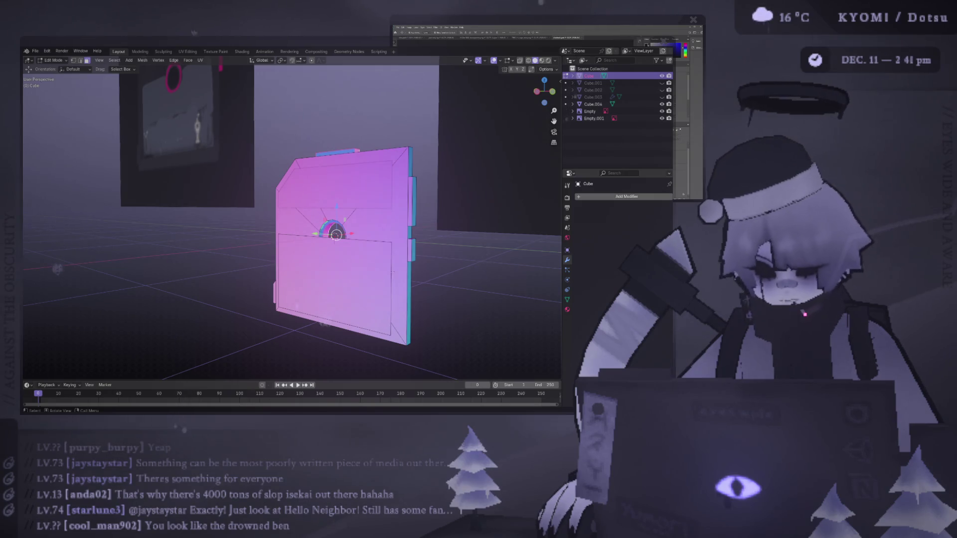
pyautogui.moveTo(349, 225)
pyautogui.mouseDown(button='middle')
pyautogui.moveTo(309, 225)
pyautogui.moveTo(337, 258)
pyautogui.moveTo(372, 253)
pyautogui.moveTo(358, 252)
pyautogui.mouseUp(button='middle')
# Select the thin face strip on the mesh's edge and nudge it
pyautogui.scroll(2, 250, 230)
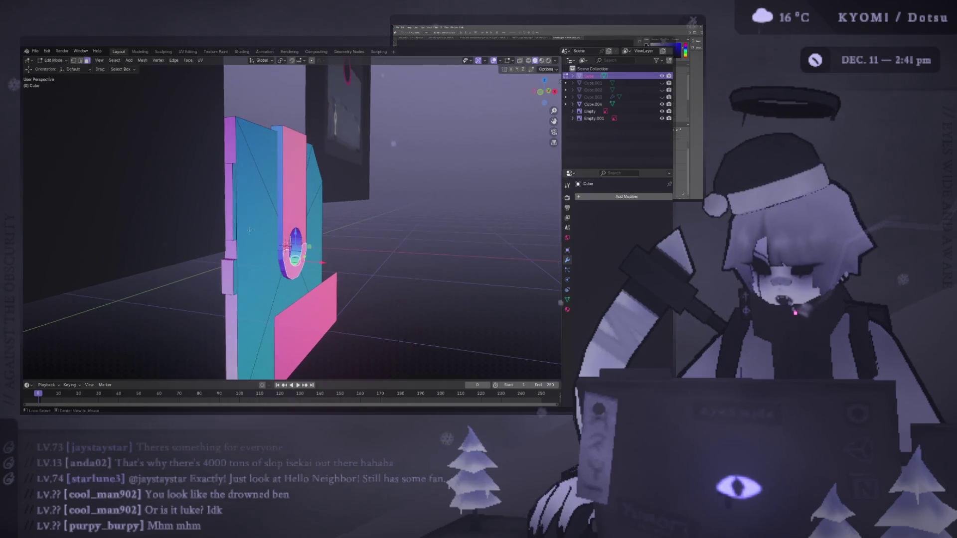
pyautogui.hotkey('ctrl', 'l')
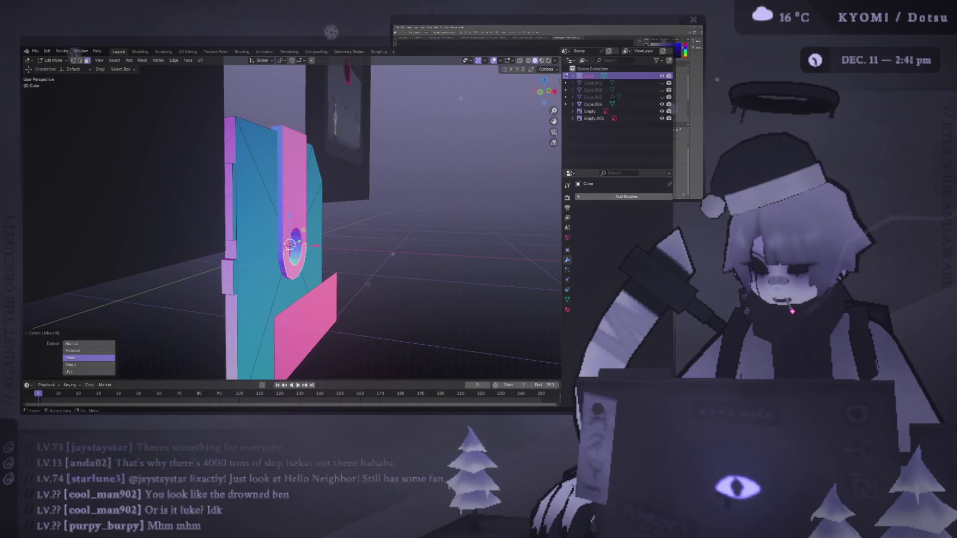
pyautogui.keyDown('alt'); pyautogui.moveTo(270, 227); pyautogui.dragTo(270, 232, button='middle'); pyautogui.keyUp('alt')
pyautogui.scroll(2, 324, 238)
pyautogui.click(281, 247)
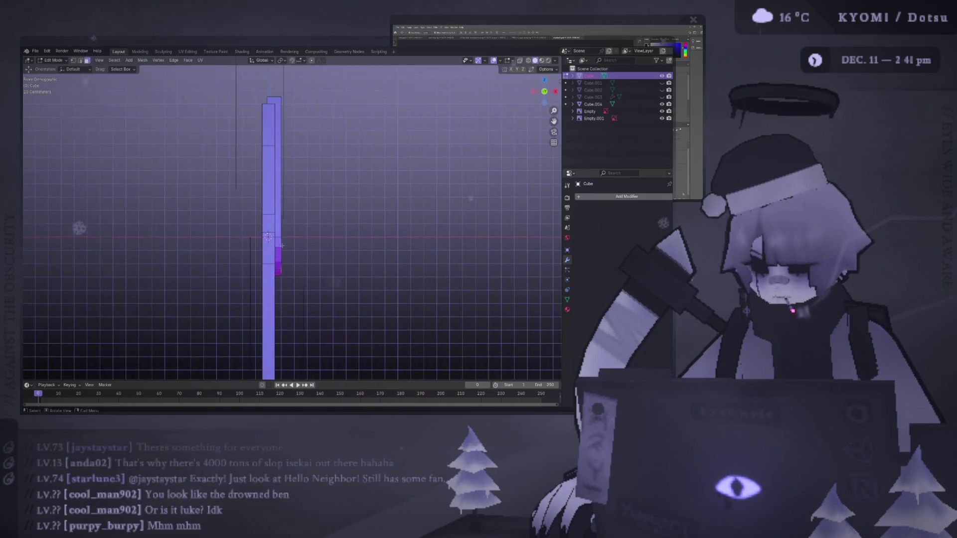
pyautogui.moveTo(292, 248)
pyautogui.keyDown('shift'); pyautogui.mouseDown(button='middle')
pyautogui.moveTo(293, 240)
pyautogui.moveTo(338, 242)
pyautogui.moveTo(256, 223)
pyautogui.mouseUp(button='middle'); pyautogui.keyUp('shift')
pyautogui.scroll(3, 293, 239)
pyautogui.press('g')
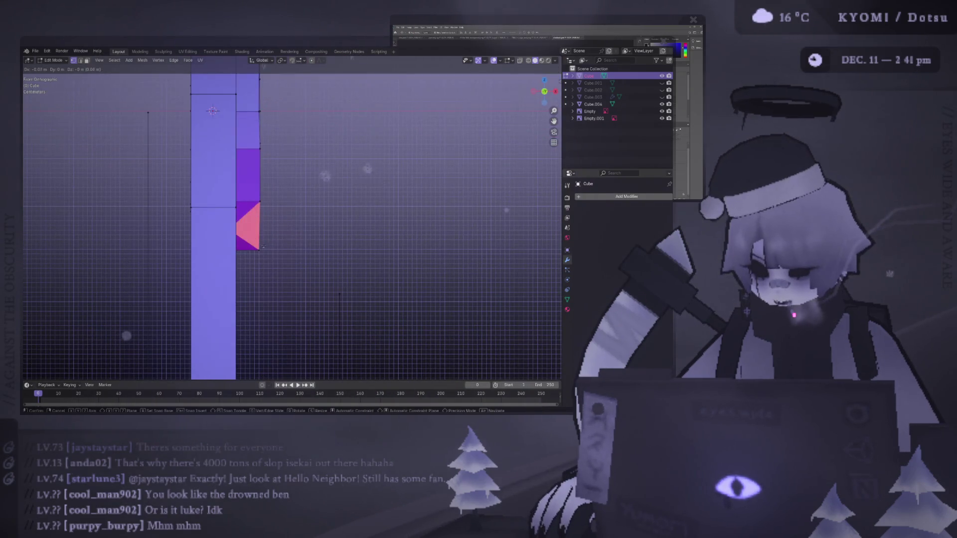
pyautogui.click(258, 250)
# Move the strip's bottom-right vertex, then shift it along the X axis
pyautogui.click(283, 60)
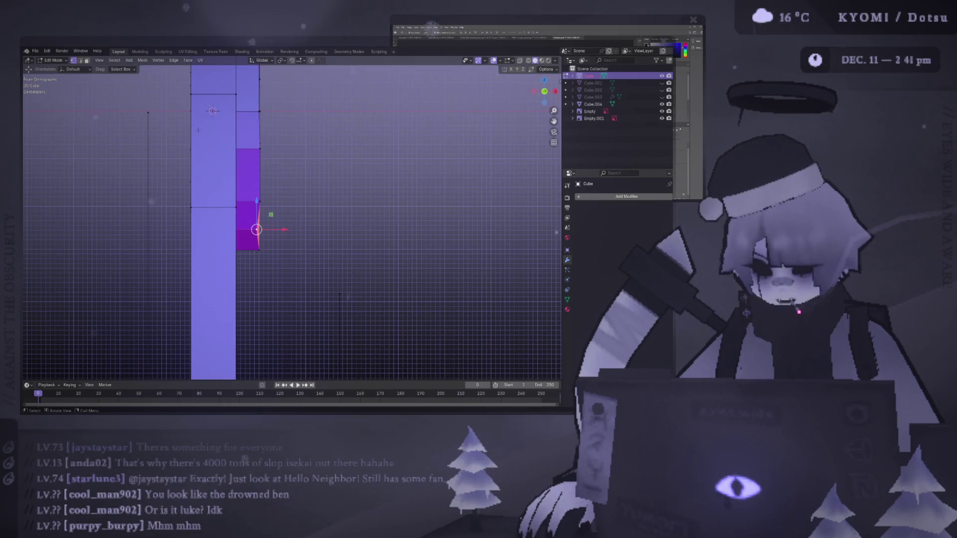
pyautogui.click(259, 249)
pyautogui.press('g')
pyautogui.click(257, 230)
pyautogui.click(282, 62)
pyautogui.click(304, 60)
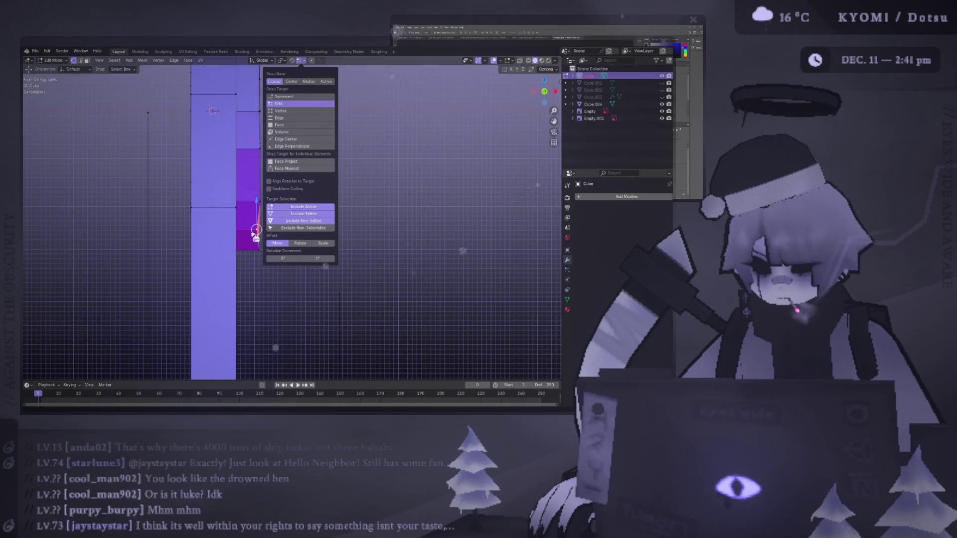
pyautogui.write('gx')
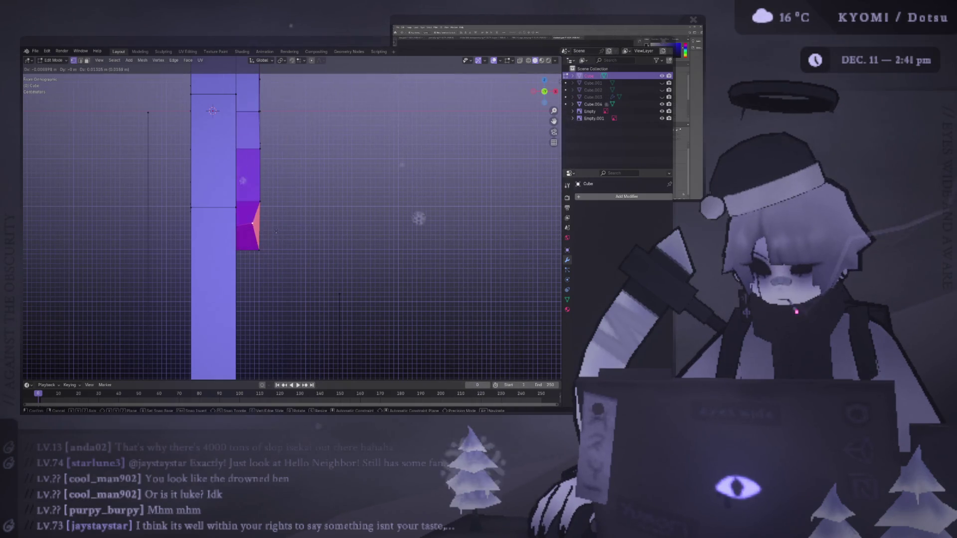
pyautogui.write('1')
pyautogui.press('Escape')
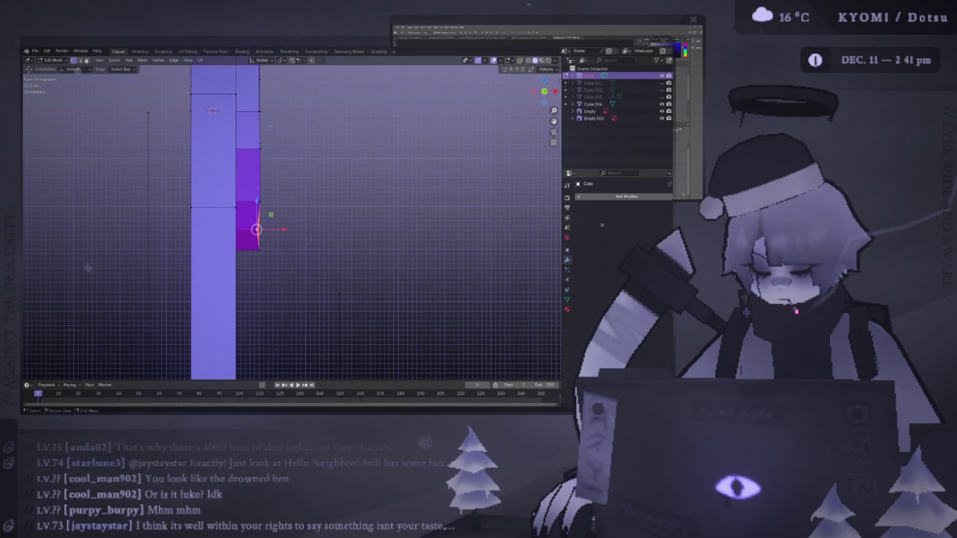
pyautogui.rightClick(295, 217)
pyautogui.press('g')
pyautogui.press('x')
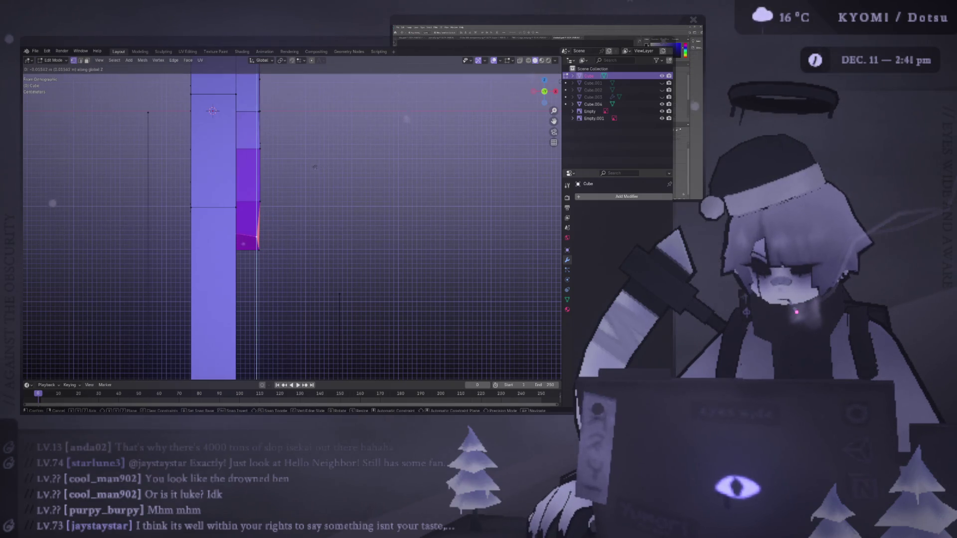
pyautogui.click(258, 248)
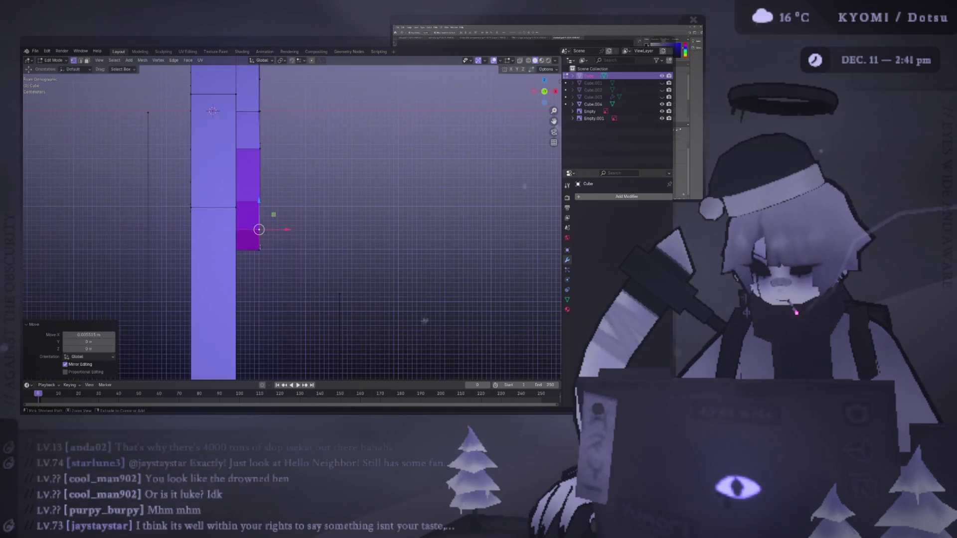
# Frame the vertex up close and give it a small X shift
pyautogui.moveTo(305, 247); pyautogui.dragTo(123, 229, button='middle')
pyautogui.press('KP_Decimal')
pyautogui.press('ctrl+KP_1')
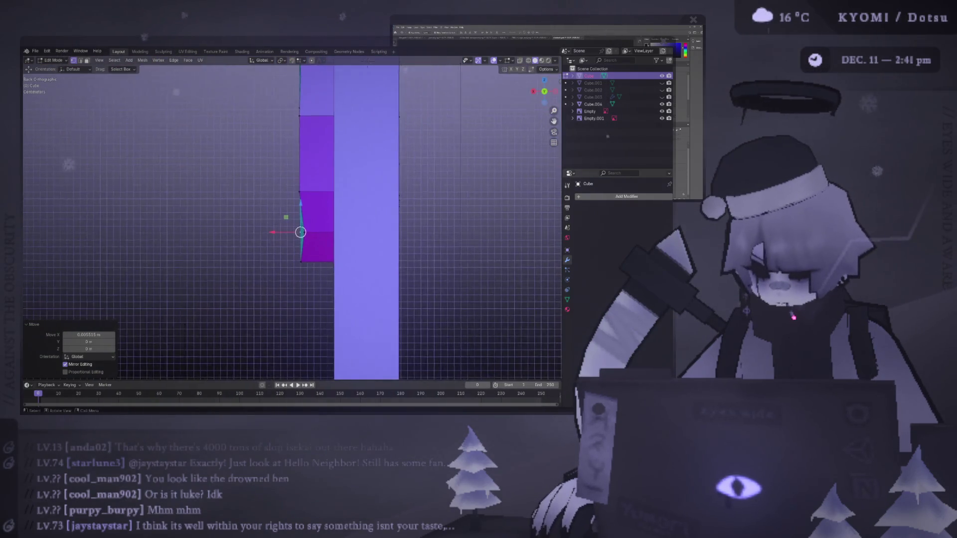
pyautogui.press('g')
pyautogui.press('z')
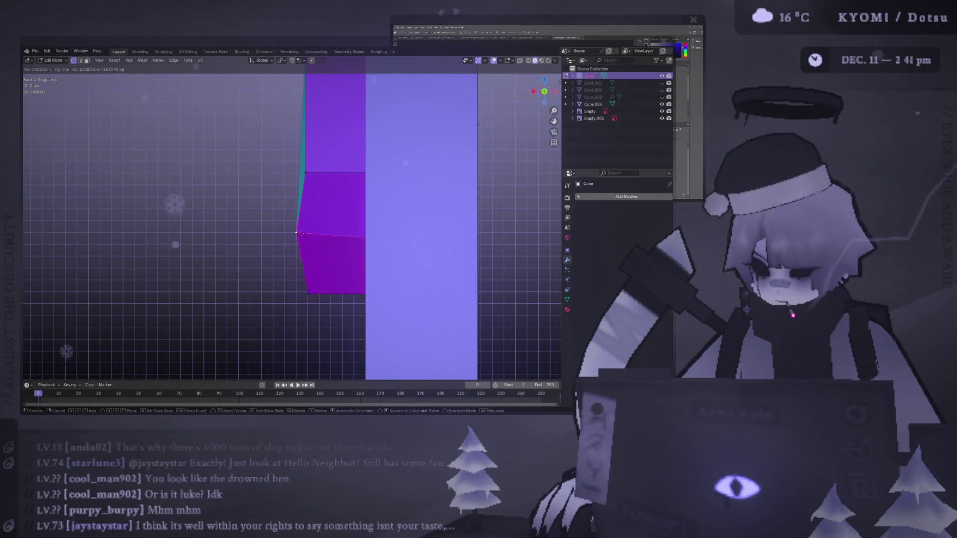
pyautogui.press('x')
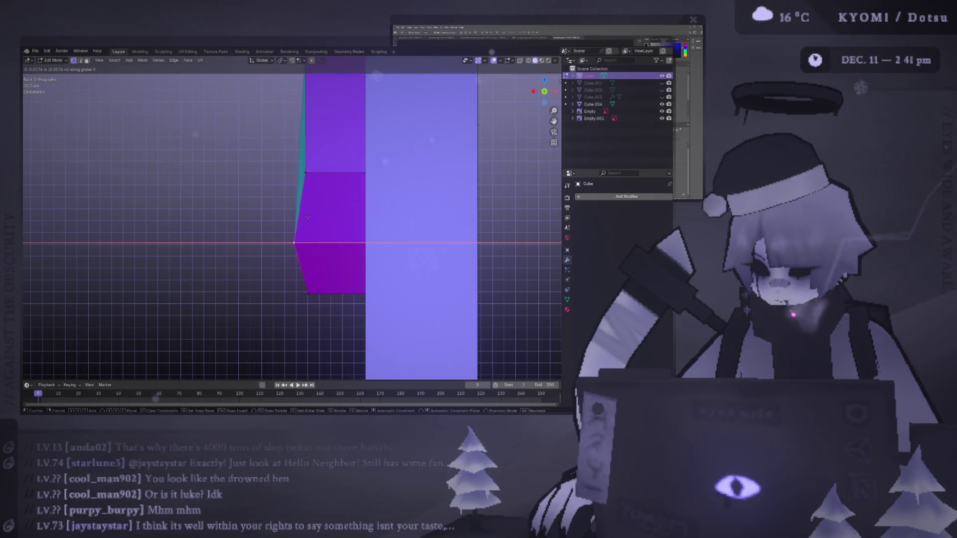
pyautogui.click(313, 194)
pyautogui.scroll(4, 313, 194)
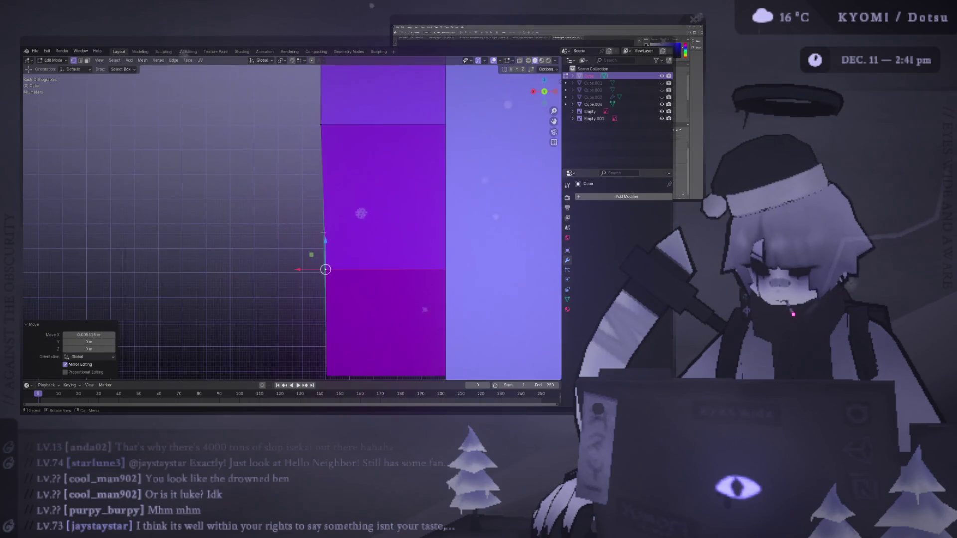
pyautogui.scroll(-2, 324, 235)
# Set snapping to Vertex and snap the vertex along X onto the edge
pyautogui.click(302, 60)
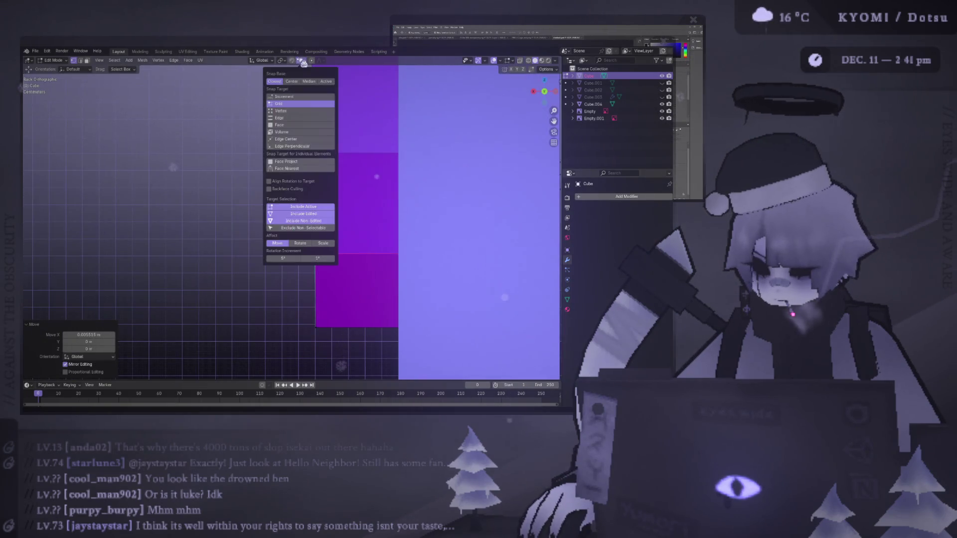
pyautogui.click(300, 112)
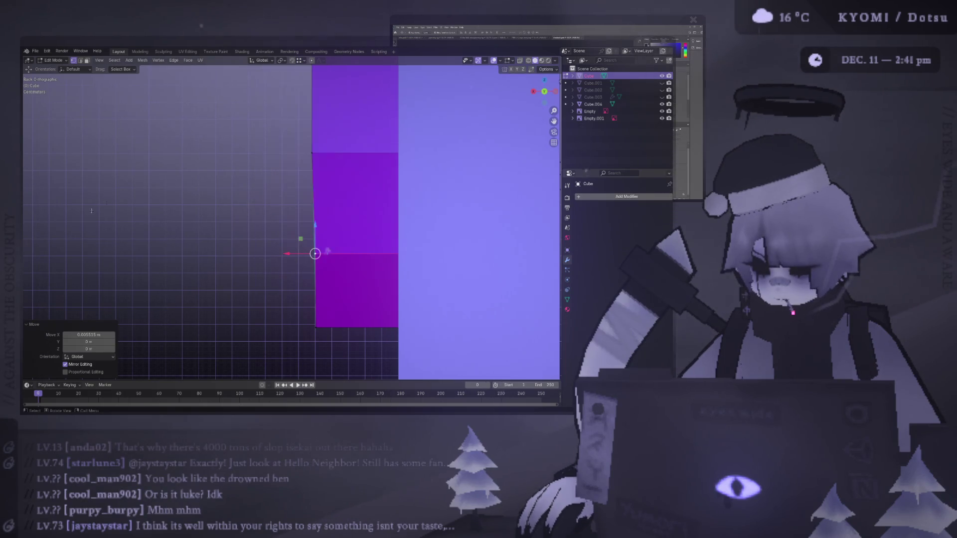
pyautogui.press('g')
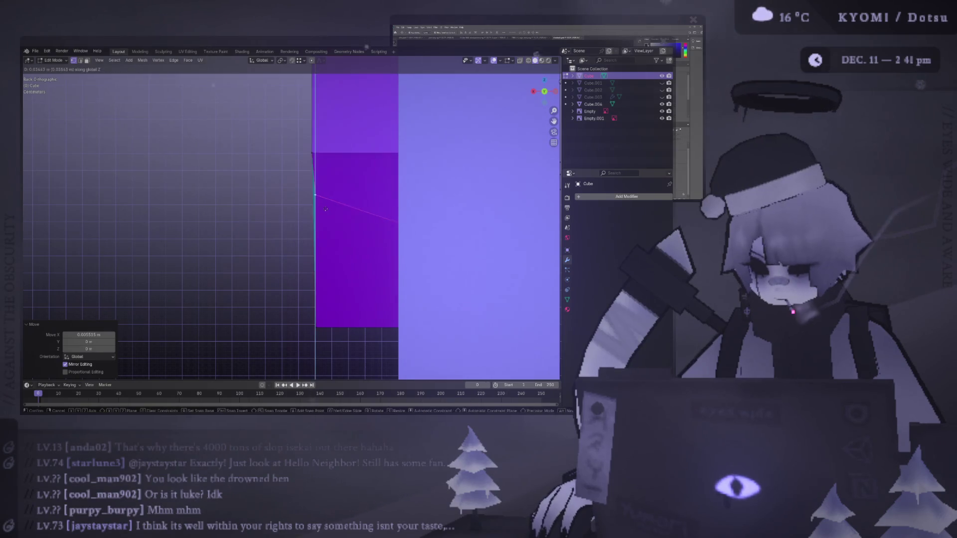
pyautogui.press('x')
pyautogui.click(278, 247)
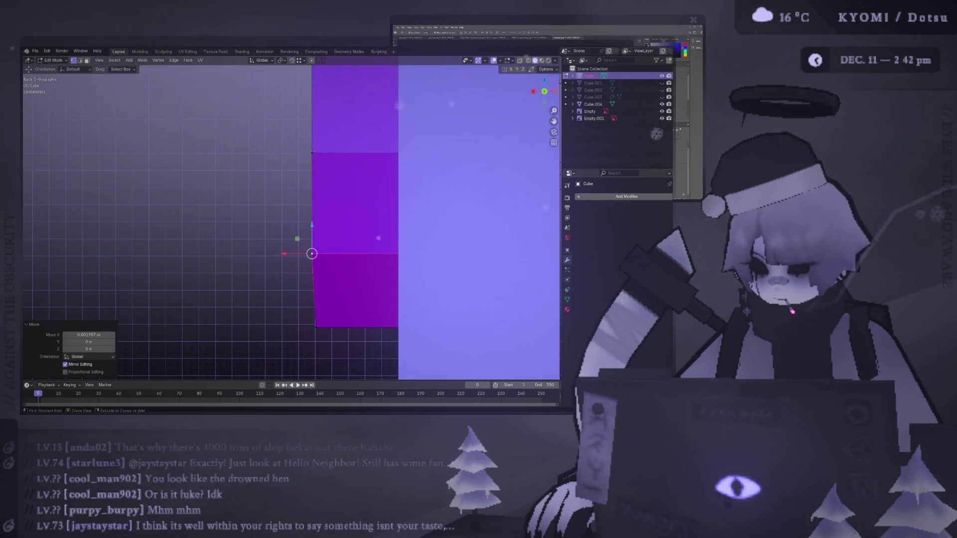
# Move the slab's bottom-left vertex about 0.015 m up and switch to solid shading
pyautogui.click(324, 325)
pyautogui.press('g')
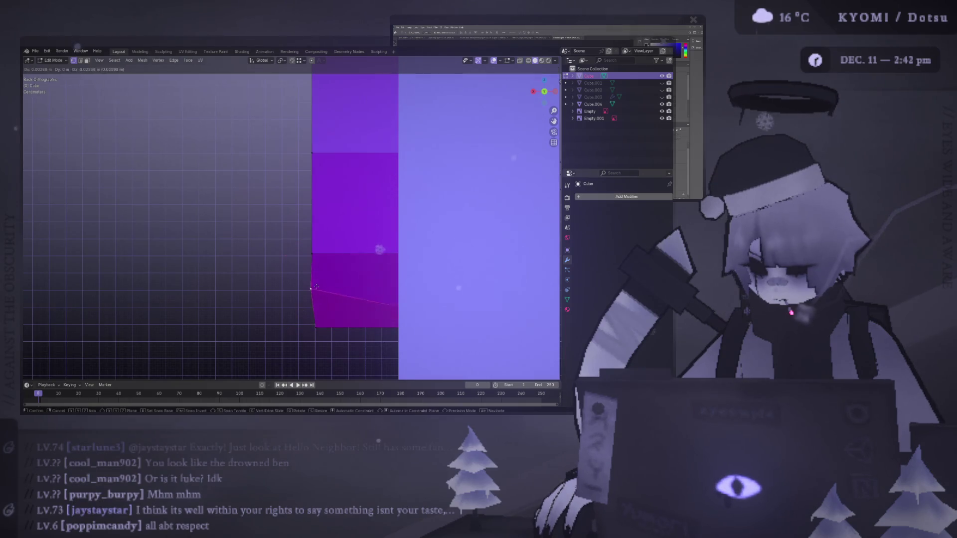
pyautogui.click(307, 318)
pyautogui.press('z')
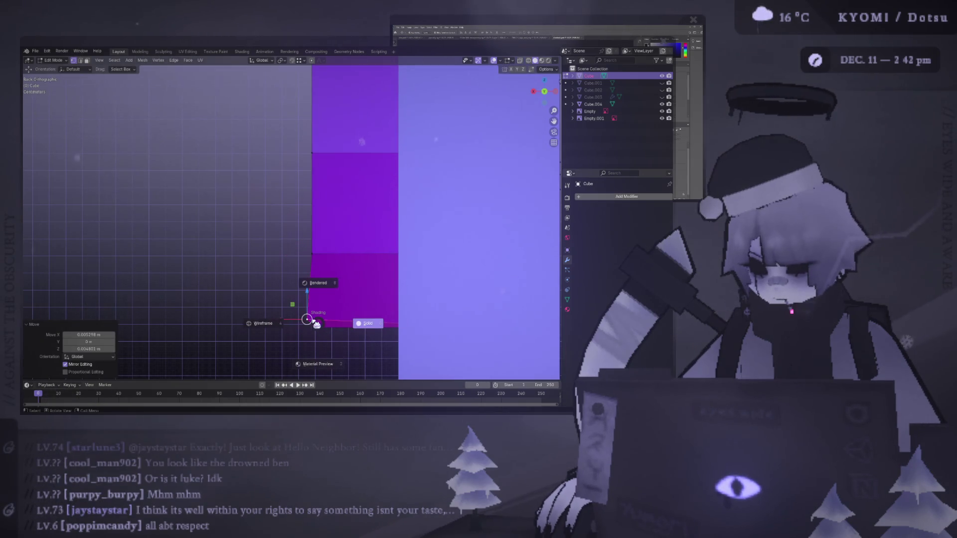
pyautogui.click(365, 332)
# Inspect the U-shaped cutout from the front and back, keeping Solid viewport shading
pyautogui.moveTo(366, 331)
pyautogui.keyDown('shift'); pyautogui.mouseDown(button='middle')
pyautogui.moveTo(359, 348)
pyautogui.moveTo(255, 246)
pyautogui.moveTo(364, 246)
pyautogui.mouseUp(button='middle'); pyautogui.keyUp('shift')
pyautogui.keyDown('alt'); pyautogui.moveTo(205, 240); pyautogui.dragTo(395, 262, button='middle'); pyautogui.keyUp('alt')
pyautogui.moveTo(115, 246); pyautogui.dragTo(282, 236, button='middle')
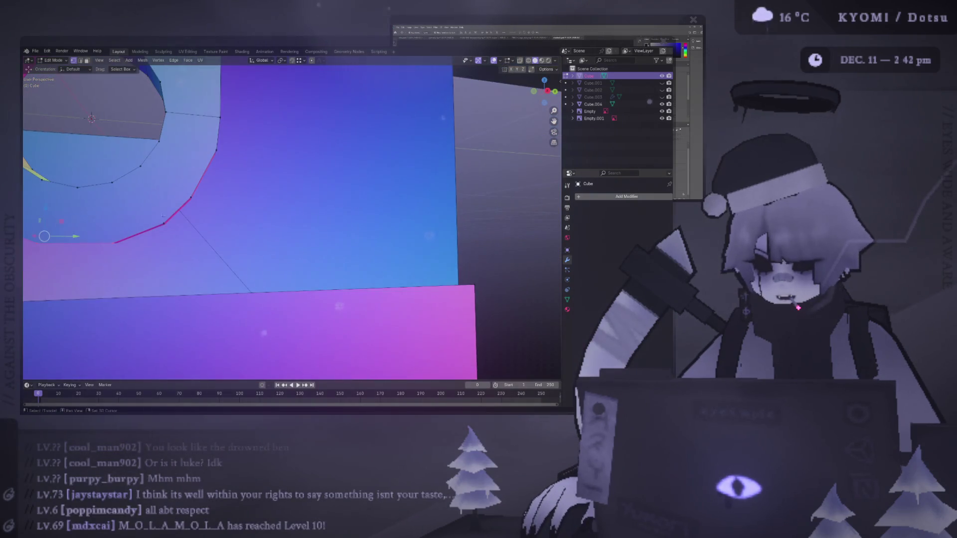
pyautogui.moveTo(191, 198)
pyautogui.keyDown('alt'); pyautogui.mouseDown(button='middle')
pyautogui.moveTo(391, 220)
pyautogui.moveTo(399, 231)
pyautogui.mouseUp(button='middle'); pyautogui.keyUp('alt')
pyautogui.press('z')
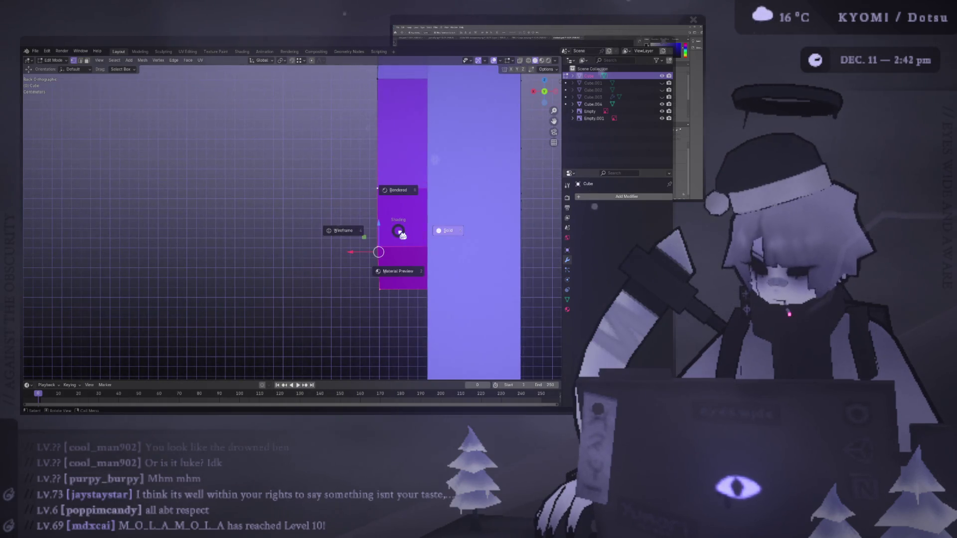
pyautogui.click(440, 231)
# Move the upper vertex along Z, then the lower and bottom vertices along X into line
pyautogui.scroll(2, 441, 234)
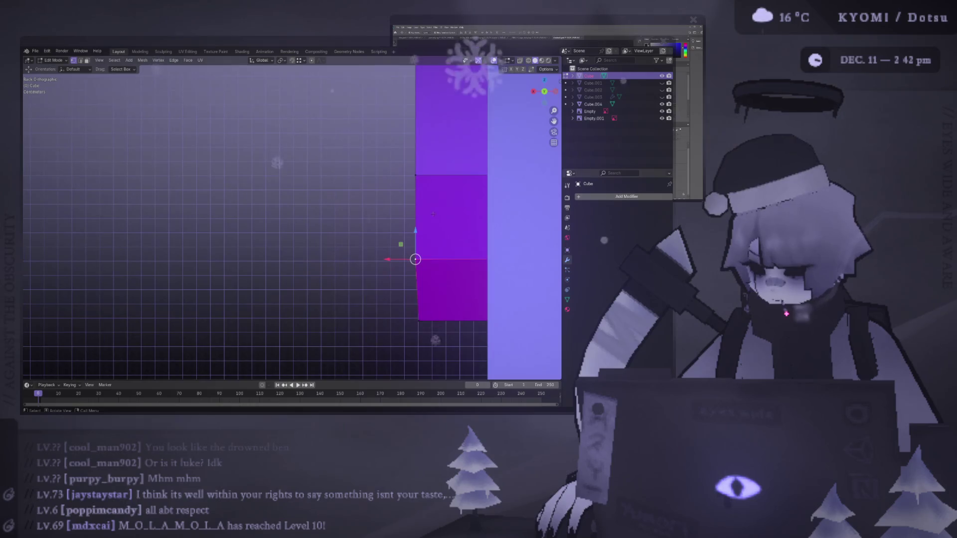
pyautogui.press('g')
pyautogui.press('z')
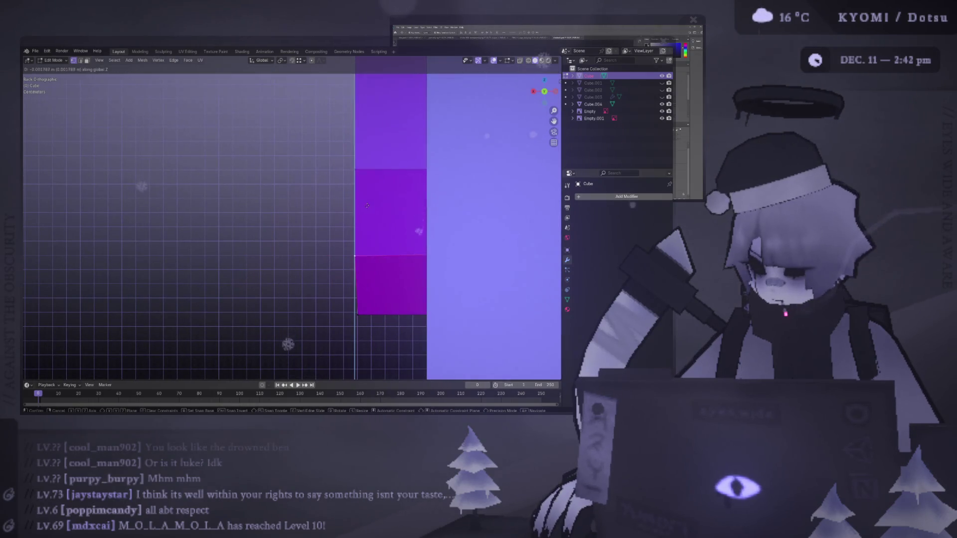
pyautogui.press('Escape')
pyautogui.click(354, 252)
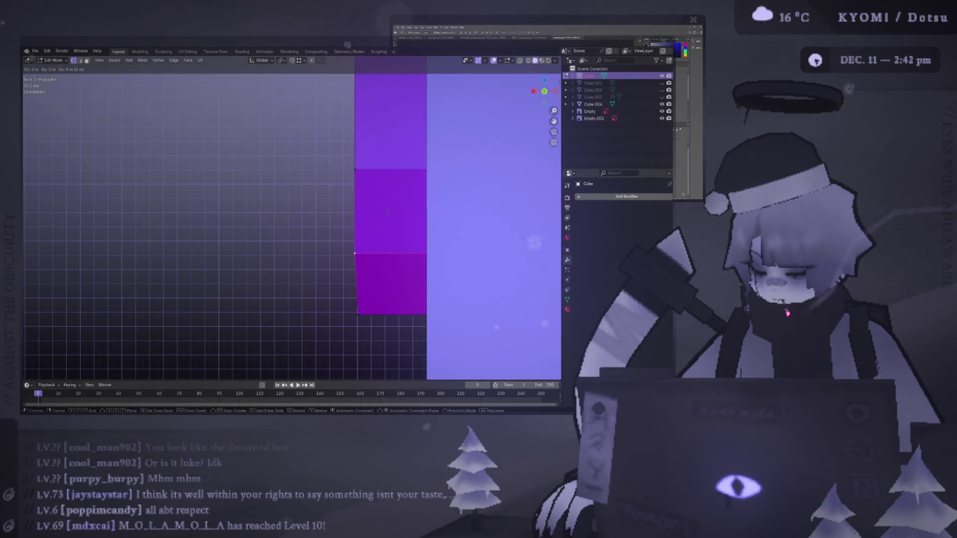
pyautogui.press('g')
pyautogui.press('x')
pyautogui.click(379, 200)
pyautogui.click(356, 314)
pyautogui.press('g')
pyautogui.press('x')
pyautogui.click(357, 282)
# Check the straightened ring edge-on and in front view, with the column centred
pyautogui.moveTo(357, 281); pyautogui.dragTo(458, 300, button='middle')
pyautogui.scroll(-3, 379, 287)
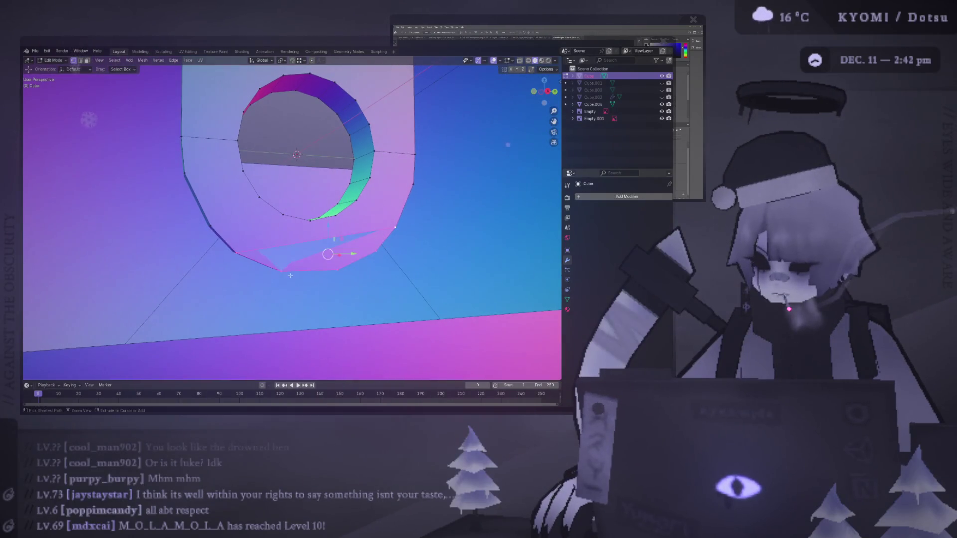
pyautogui.moveTo(292, 271)
pyautogui.mouseDown(button='middle')
pyautogui.moveTo(313, 256)
pyautogui.moveTo(345, 319)
pyautogui.mouseUp(button='middle')
pyautogui.press('KP_1')
pyautogui.scroll(-2, 343, 324)
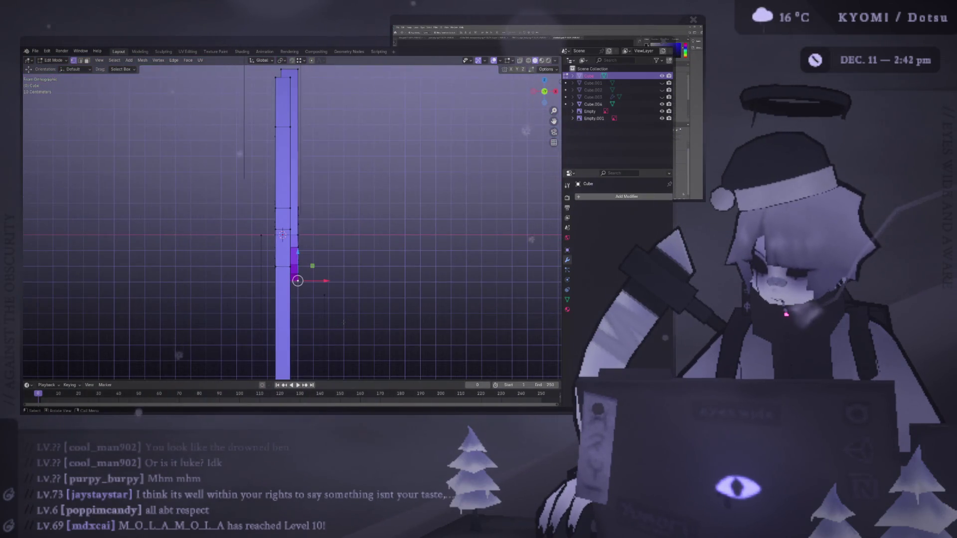
pyautogui.scroll(1, 343, 323)
pyautogui.keyDown('shift'); pyautogui.moveTo(323, 297); pyautogui.dragTo(310, 124, button='middle'); pyautogui.keyUp('shift')
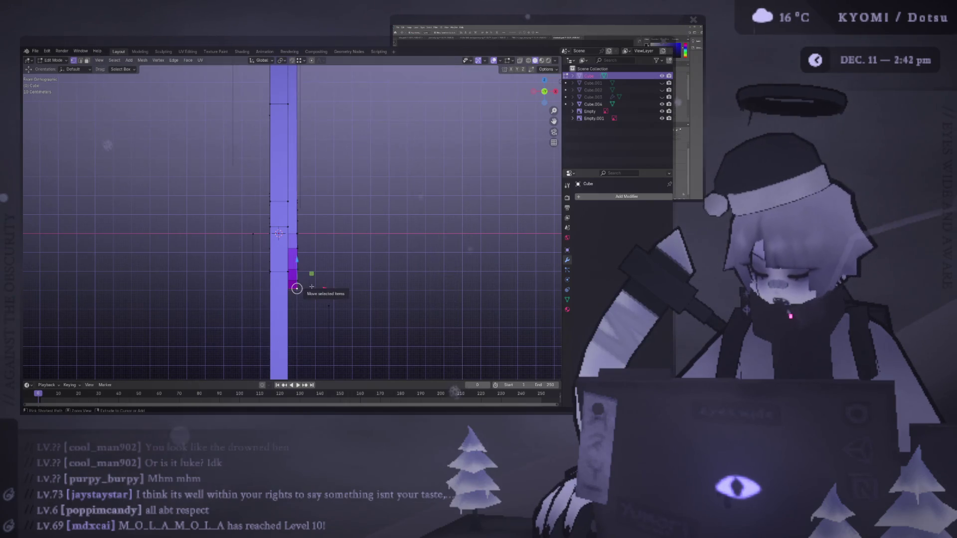
# Hide the other geometry and box-select the column's bottom and right-edge vertices from the right side
pyautogui.press('a')
pyautogui.press('h')
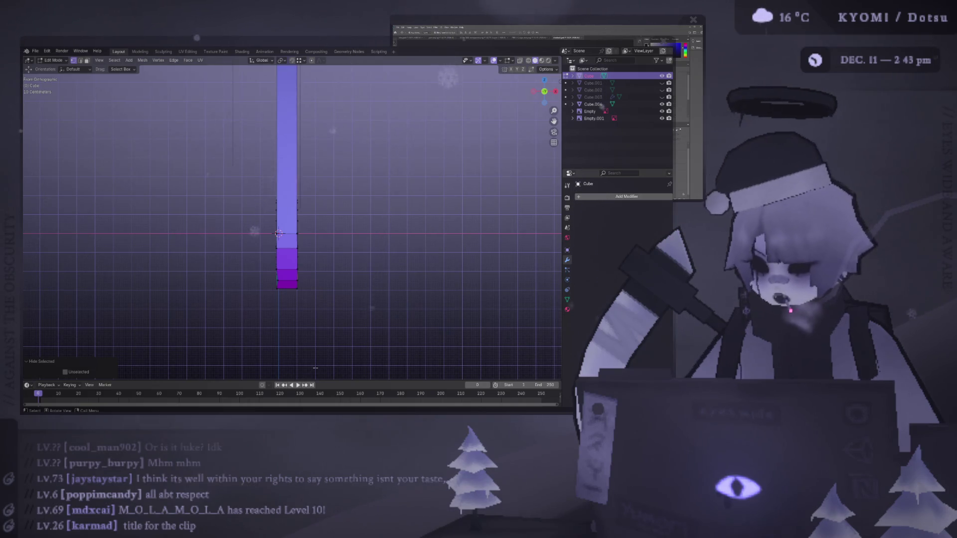
pyautogui.moveTo(312, 287)
pyautogui.keyDown('alt'); pyautogui.mouseDown(button='middle')
pyautogui.moveTo(211, 169)
pyautogui.moveTo(279, 165)
pyautogui.mouseUp(button='middle'); pyautogui.keyUp('alt')
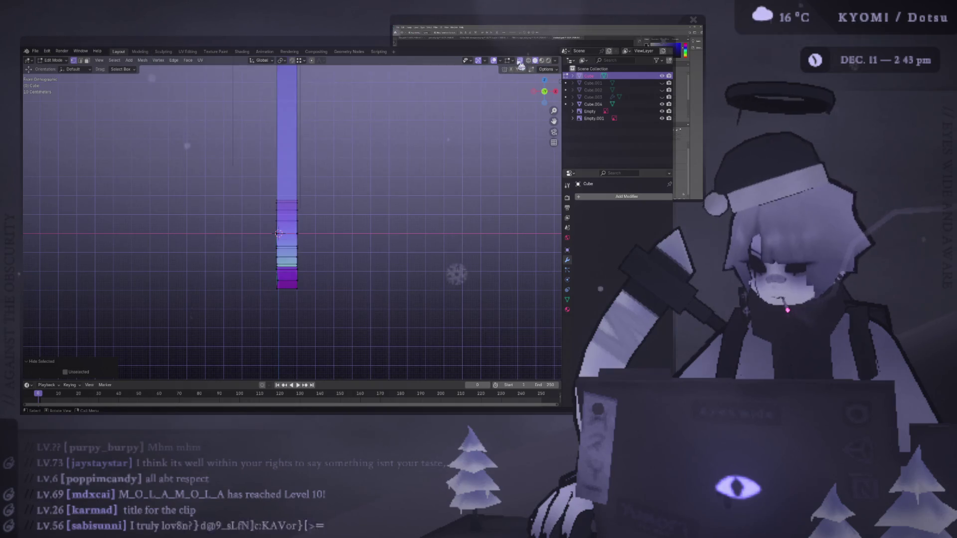
pyautogui.moveTo(358, 333); pyautogui.dragTo(283, 143)
pyautogui.keyDown('shift'); pyautogui.moveTo(283, 143); pyautogui.dragTo(288, 219, button='middle'); pyautogui.keyUp('shift')
pyautogui.moveTo(368, 361)
pyautogui.mouseDown()
pyautogui.moveTo(294, 153)
pyautogui.moveTo(305, 178)
pyautogui.mouseUp()
pyautogui.keyDown('shift'); pyautogui.moveTo(305, 179); pyautogui.dragTo(296, 147, button='middle'); pyautogui.keyUp('shift')
# Flatten the selected edge vertices to zero width along X with S X 0
pyautogui.press('s')
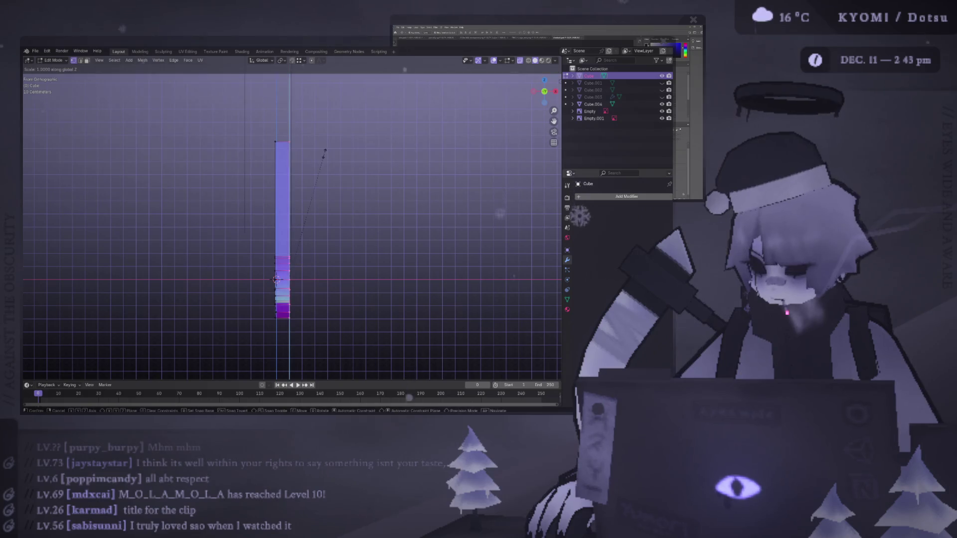
pyautogui.press('x')
pyautogui.press('0')
pyautogui.press('Return')
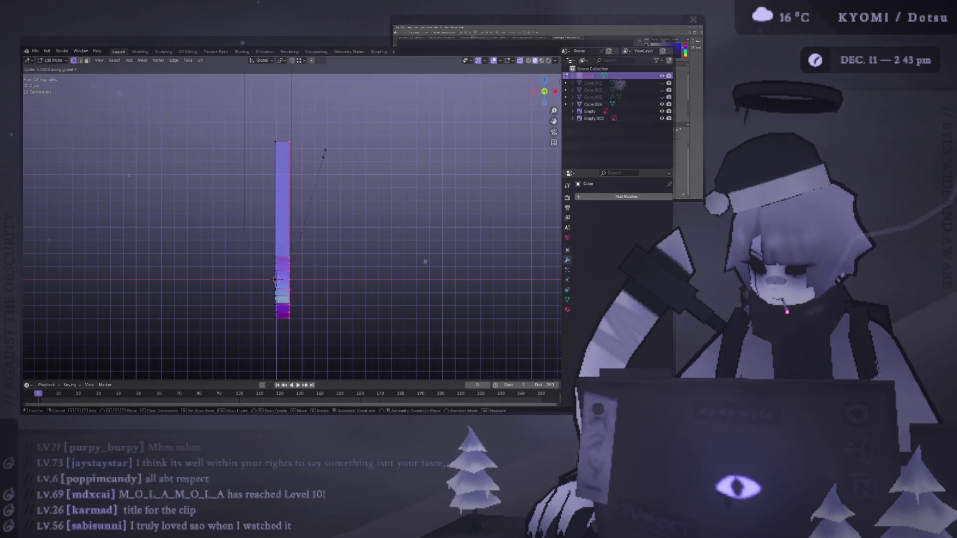
pyautogui.scroll(4, 324, 153)
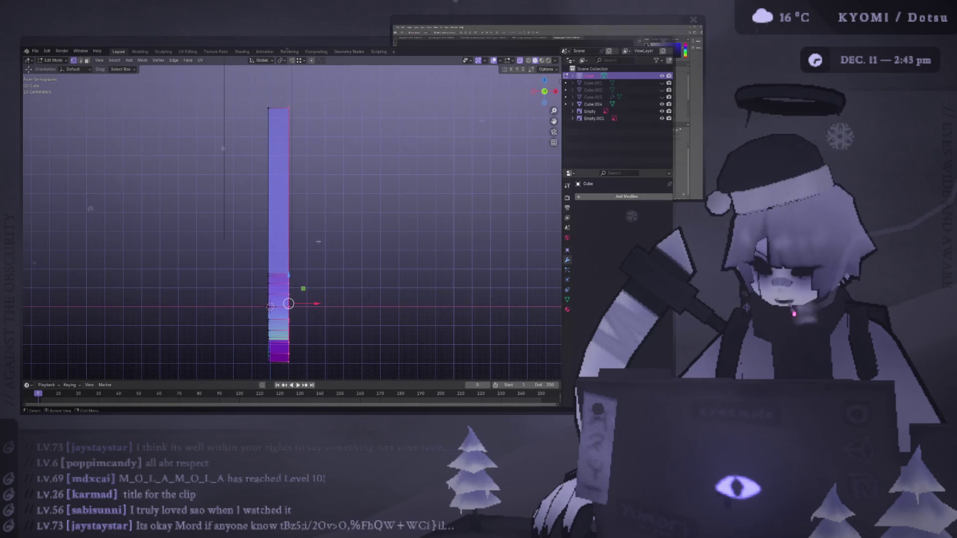
pyautogui.keyDown('shift'); pyautogui.moveTo(320, 201); pyautogui.dragTo(299, 175, button='middle'); pyautogui.keyUp('shift')
pyautogui.scroll(2, 299, 164)
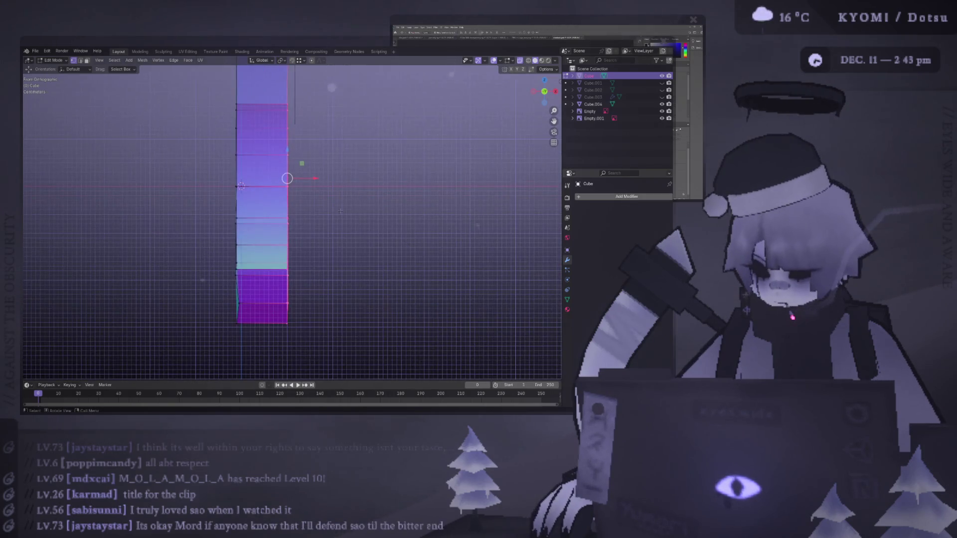
# Repeat the zero X scale on the column's lower vertices and select its bottom edge
pyautogui.press('s')
pyautogui.press('x')
pyautogui.press('0')
pyautogui.press('Return')
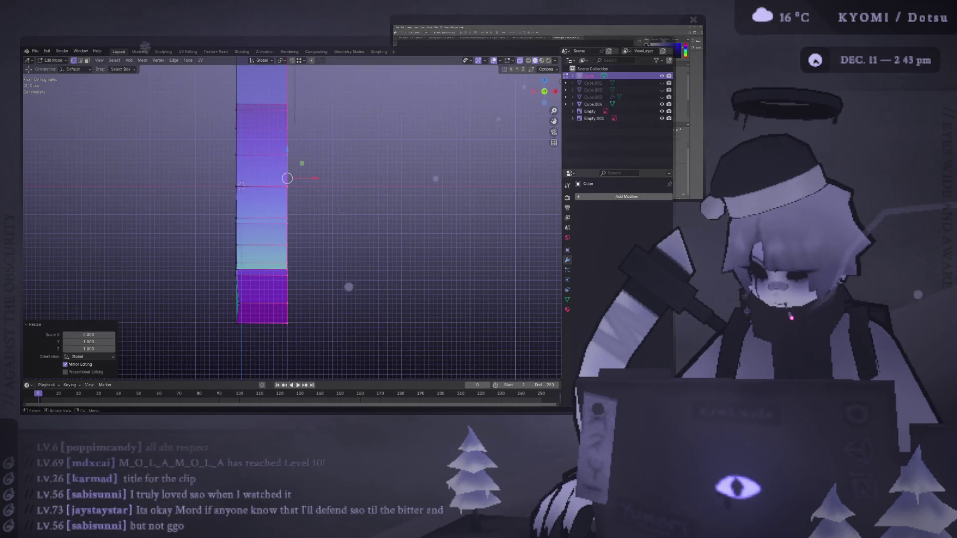
pyautogui.scroll(-5, 342, 213)
pyautogui.keyDown('shift'); pyautogui.moveTo(260, 126); pyautogui.dragTo(266, 204, button='middle'); pyautogui.keyUp('shift')
pyautogui.press('s')
pyautogui.press('x')
pyautogui.press('0')
pyautogui.press('Return')
pyautogui.scroll(5, 295, 331)
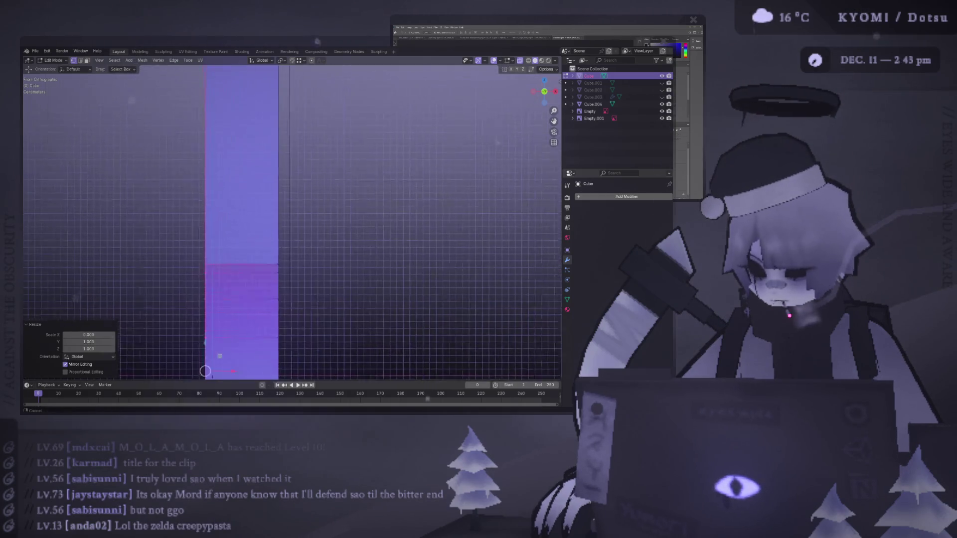
pyautogui.keyDown('shift'); pyautogui.scroll(-5, 350, 236); pyautogui.keyUp('shift')
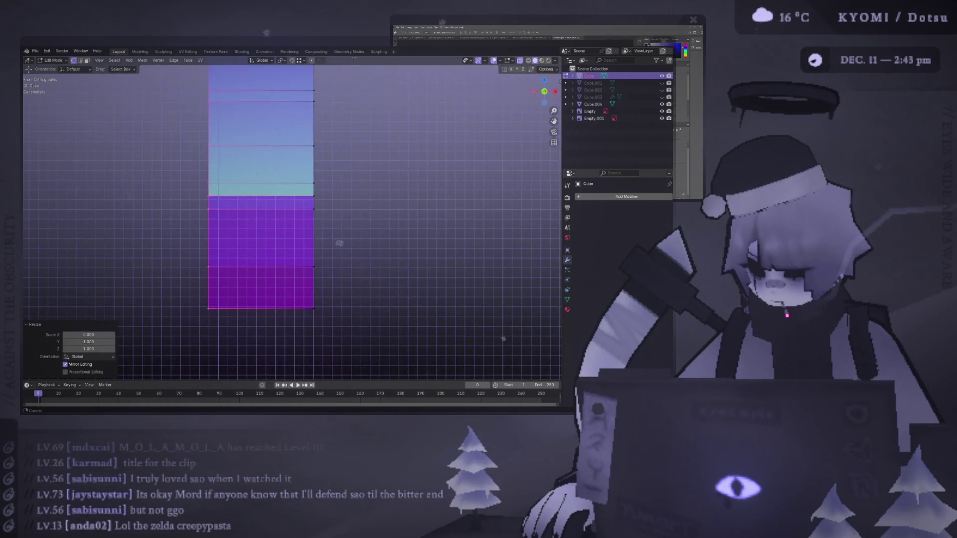
pyautogui.moveTo(368, 359); pyautogui.dragTo(163, 303)
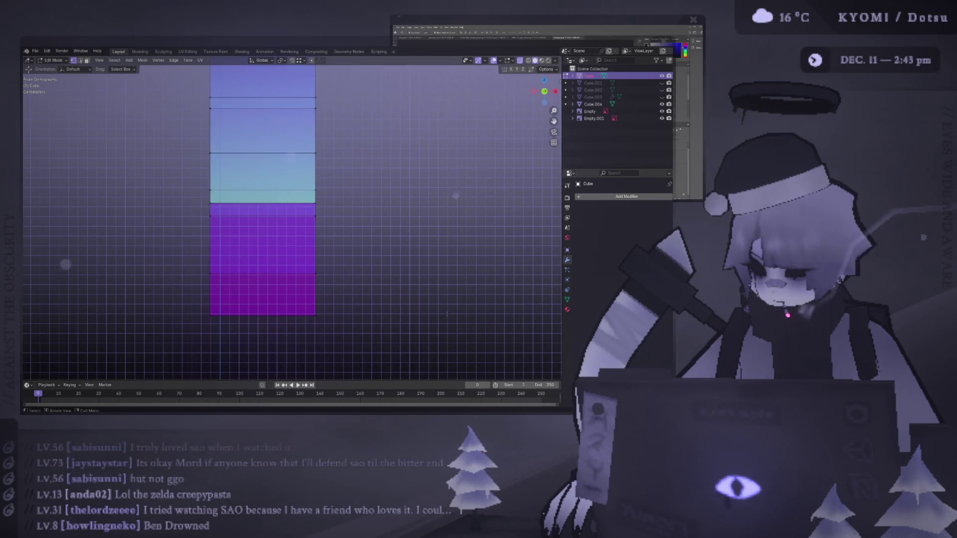
# Select the whole column, check it in front view, and save Boopy disk.blend
pyautogui.press('a')
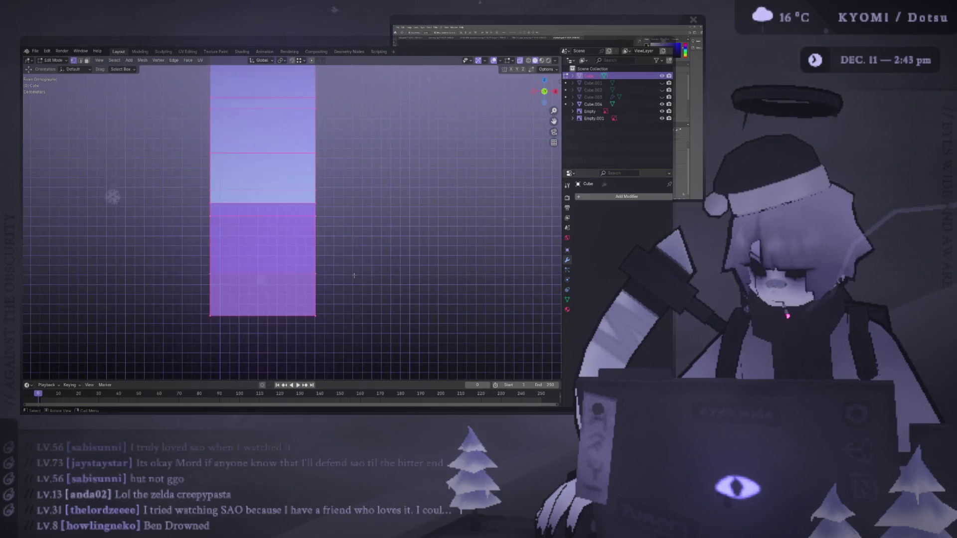
pyautogui.scroll(-3, 349, 273)
pyautogui.rightClick(329, 259)
pyautogui.moveTo(329, 259); pyautogui.dragTo(266, 182, button='middle')
pyautogui.press('KP_1')
pyautogui.scroll(-2, 349, 225)
pyautogui.hotkey('ctrl', 's')
# Reveal the hidden geometry and view the ring in isolation
pyautogui.hotkey('alt', 'h')
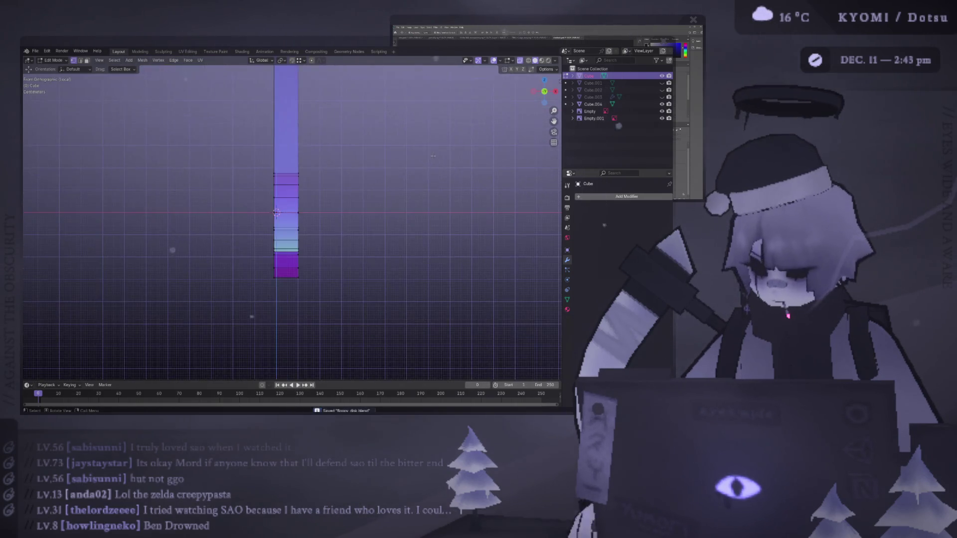
pyautogui.moveTo(450, 157); pyautogui.dragTo(342, 151, button='middle')
pyautogui.press('KP_Divide')
pyautogui.scroll(-5, 342, 151)
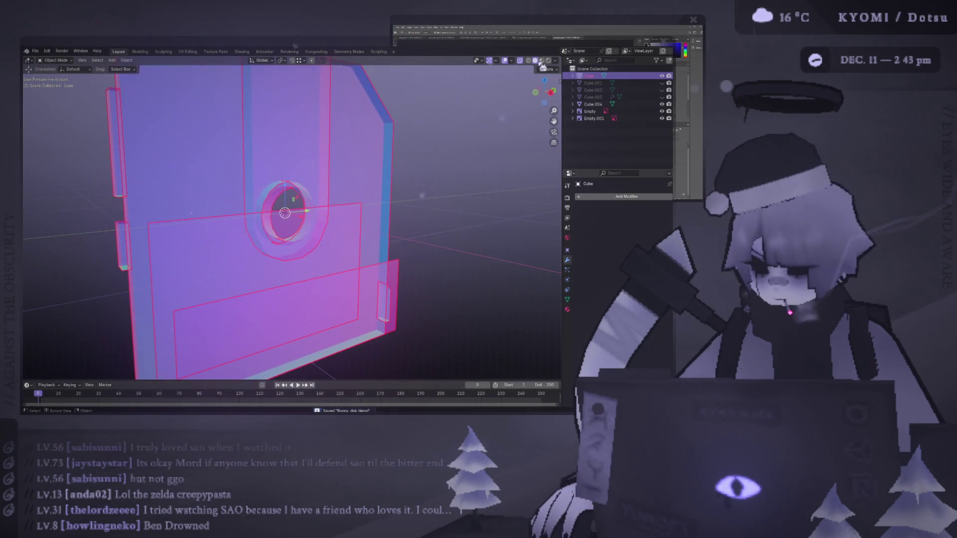
# Return to Object Mode and turn X-ray off so the disk is opaque
pyautogui.press('Tab')
pyautogui.hotkey('alt', 'z')
pyautogui.hotkey('alt', 'z')
pyautogui.hotkey('alt', 'z')
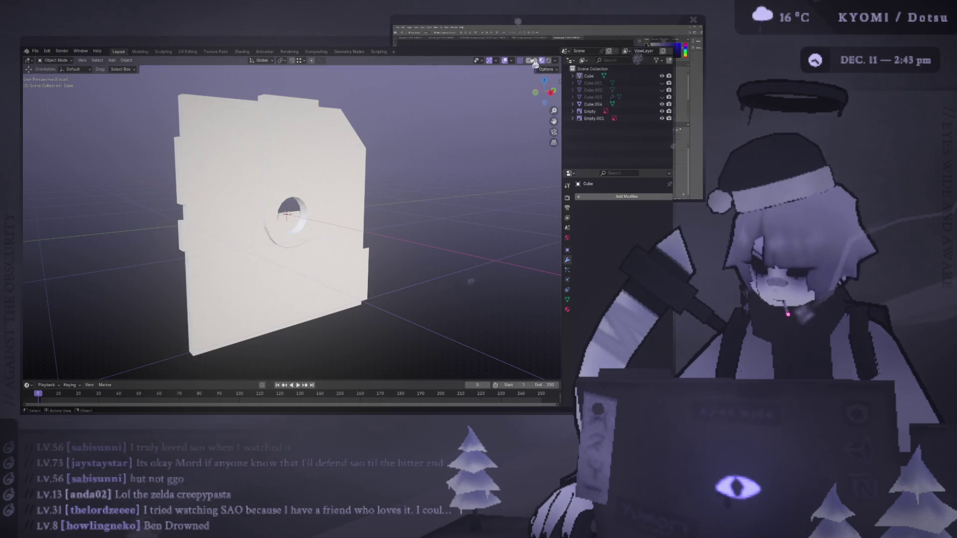
pyautogui.click(536, 60)
pyautogui.click(542, 61)
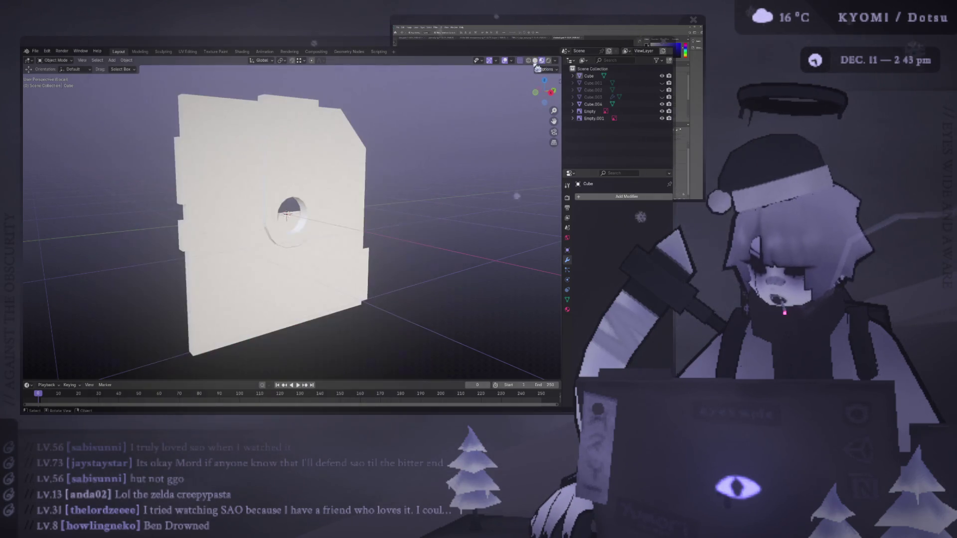
pyautogui.click(537, 61)
pyautogui.moveTo(544, 92); pyautogui.dragTo(581, 61)
pyautogui.click(520, 61)
# Orbit the disk and enable Face Orientation from Quick Favorites
pyautogui.moveTo(518, 80); pyautogui.dragTo(472, 158, button='middle')
pyautogui.moveTo(563, 146)
pyautogui.mouseDown(button='middle')
pyautogui.moveTo(98, 149)
pyautogui.moveTo(294, 153)
pyautogui.mouseUp(button='middle')
pyautogui.press('q')
pyautogui.click(293, 150)
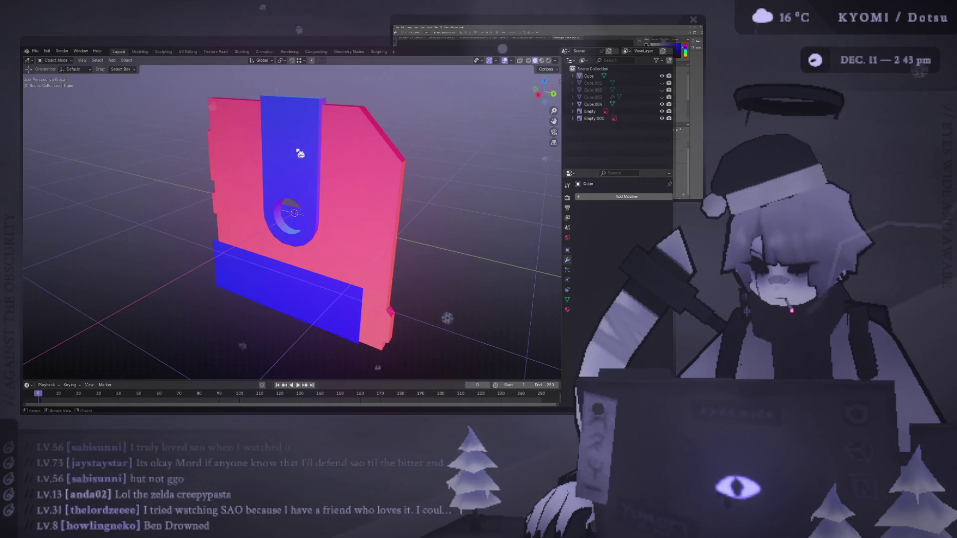
# Select all linked geometry of the disk, flip its normals, and save
pyautogui.press('Tab')
pyautogui.hotkey('ctrl', 'l')
pyautogui.hotkey('alt', 'n')
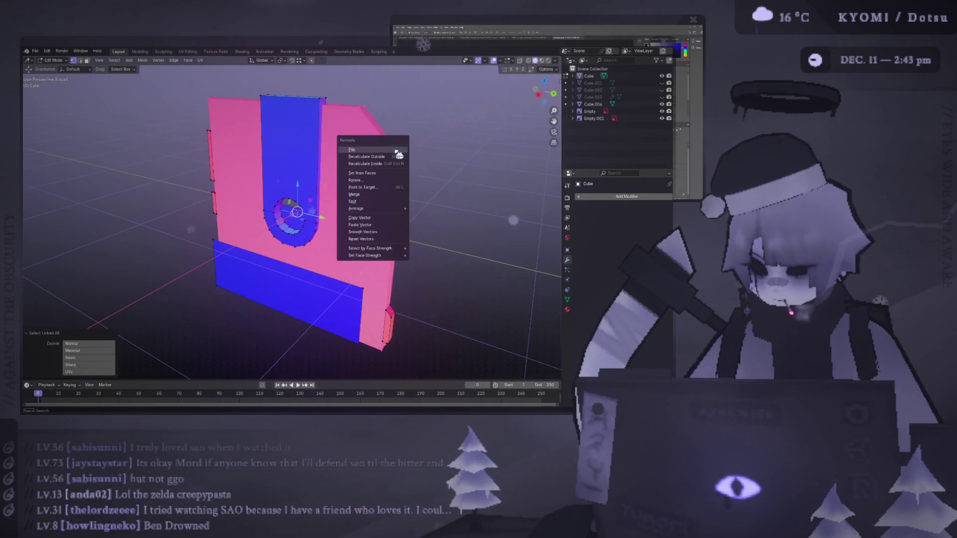
pyautogui.click(391, 153)
pyautogui.hotkey('ctrl', 's')
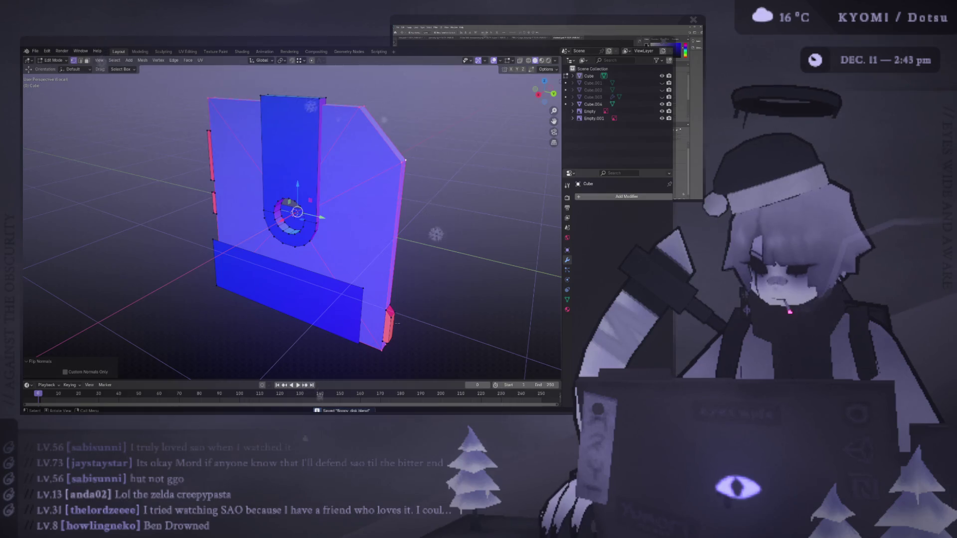
# Flip the remaining inward-facing faces back outward, leave Edit Mode, and save
pyautogui.click(398, 324)
pyautogui.keyDown('ctrl'); pyautogui.click(209, 198); pyautogui.keyUp('ctrl')
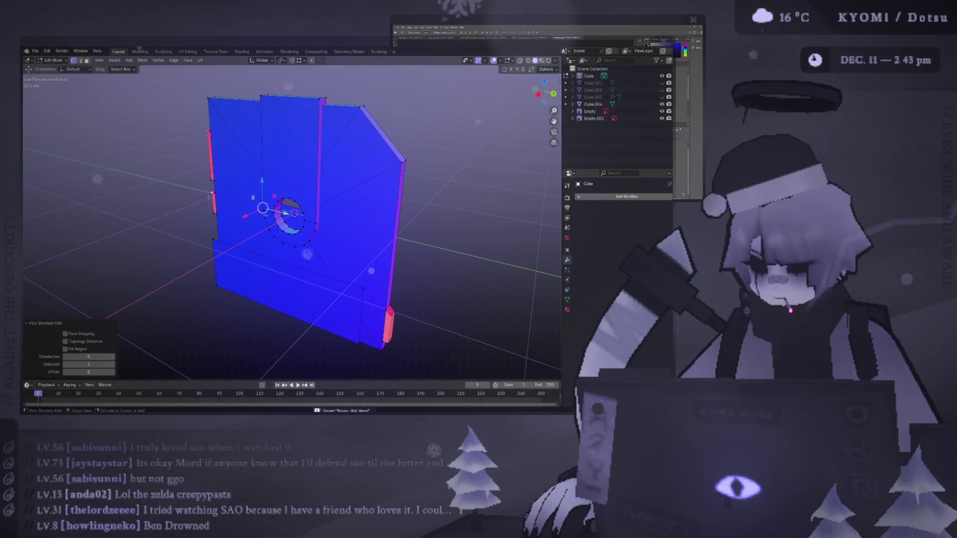
pyautogui.hotkey('alt', 'n')
pyautogui.click(210, 195)
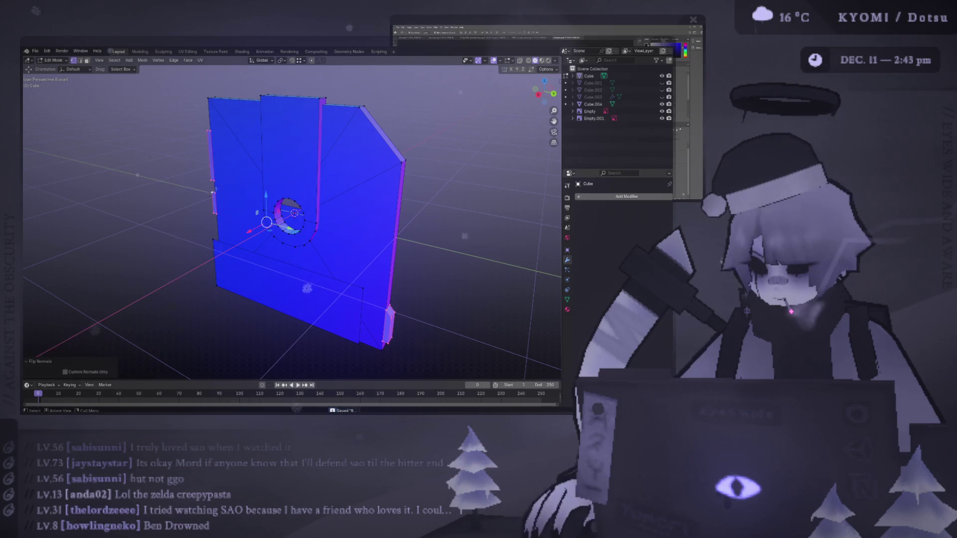
pyautogui.click(542, 60)
pyautogui.press('Tab')
pyautogui.hotkey('ctrl', 's')
# Check the disk's blue faces from the front, toggling in and out of Edit Mode
pyautogui.moveTo(449, 135)
pyautogui.keyDown('alt'); pyautogui.mouseDown(button='middle')
pyautogui.moveTo(278, 144)
pyautogui.moveTo(388, 232)
pyautogui.mouseUp(button='middle'); pyautogui.keyUp('alt')
pyautogui.press('Tab')
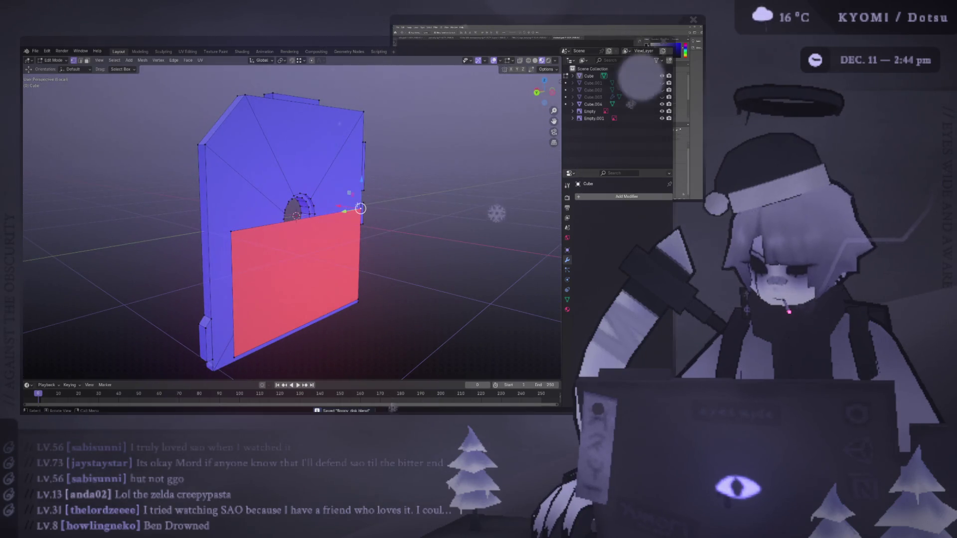
pyautogui.press('Tab')
pyautogui.scroll(-5, 397, 206)
pyautogui.press('Tab')
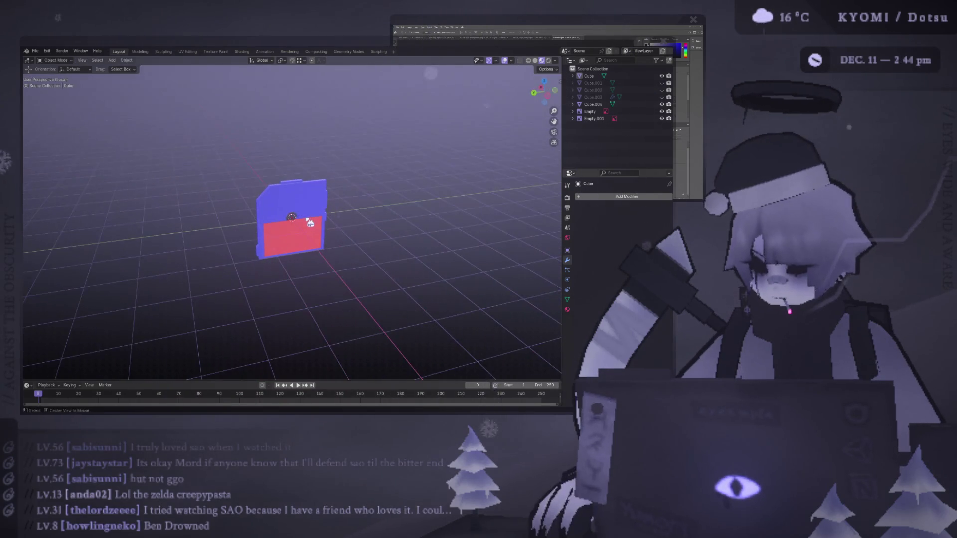
pyautogui.scroll(3, 310, 219)
pyautogui.moveTo(309, 219); pyautogui.dragTo(349, 235, button='middle')
pyautogui.moveTo(234, 217); pyautogui.dragTo(349, 186, button='middle')
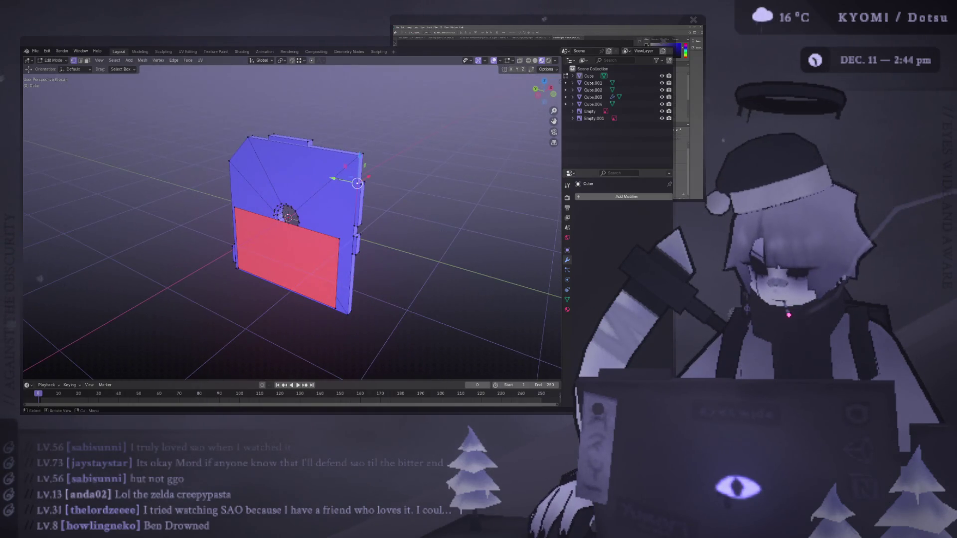
pyautogui.press('Tab')
pyautogui.press('KP_1')
pyautogui.moveTo(338, 174); pyautogui.dragTo(387, 159, button='middle')
pyautogui.hotkey('ctrl', 's')
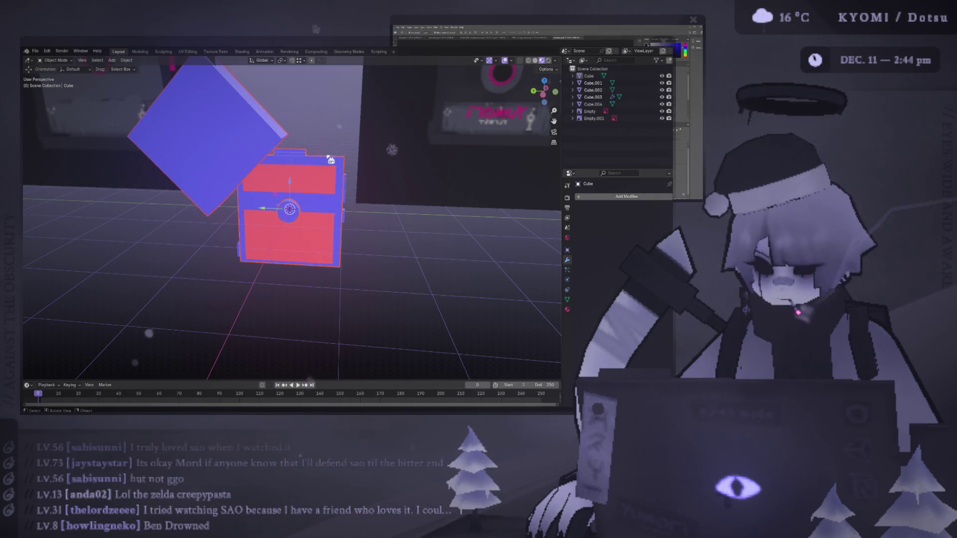
pyautogui.moveTo(330, 160); pyautogui.dragTo(253, 147, button='middle')
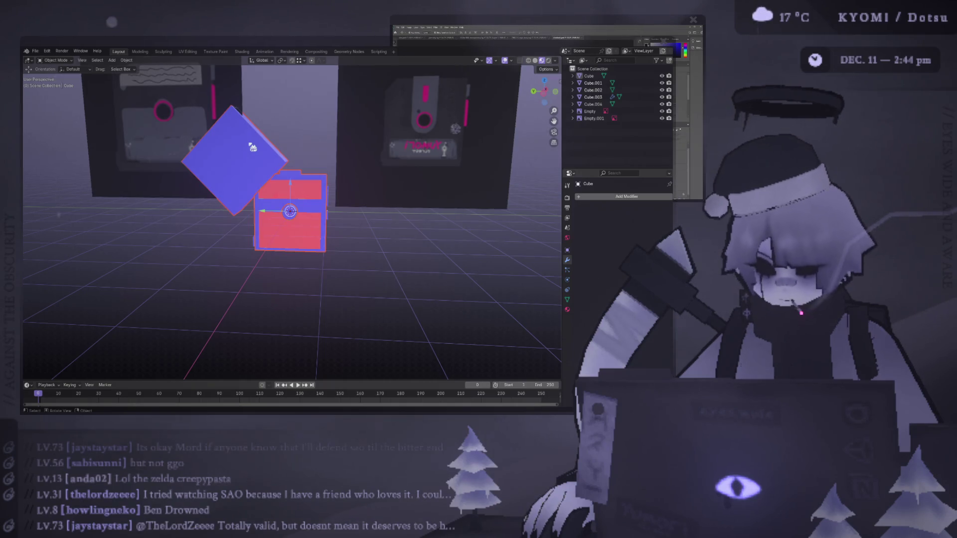
pyautogui.click(265, 154)
# Briefly hide and restore the cutter cube, then select Cube.001 and enter Edit Mode
pyautogui.keyDown('alt'); pyautogui.moveTo(325, 205); pyautogui.dragTo(363, 188, button='middle'); pyautogui.keyUp('alt')
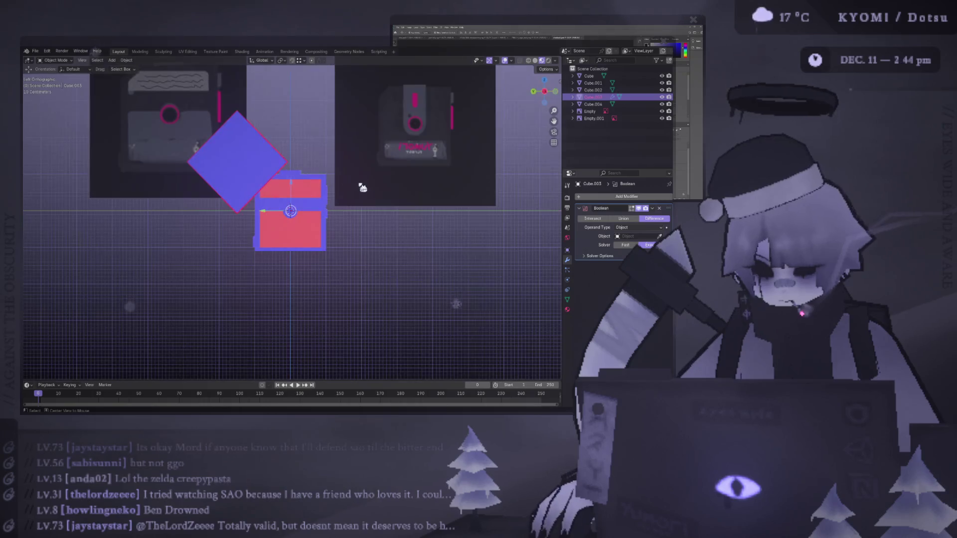
pyautogui.press('h')
pyautogui.scroll(4, 306, 144)
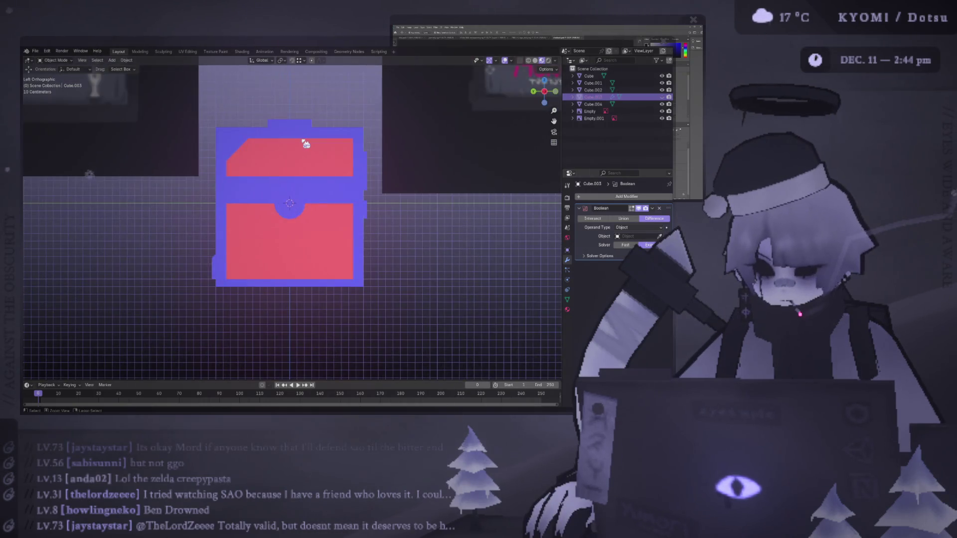
pyautogui.hotkey('alt', 'h')
pyautogui.click(246, 192)
pyautogui.moveTo(245, 192); pyautogui.dragTo(396, 198, button='middle')
pyautogui.press('Tab')
pyautogui.press('Tab')
# Hide the diamond cutter cube with H and Cube.002 via its Outliner eye icon
pyautogui.click(342, 196)
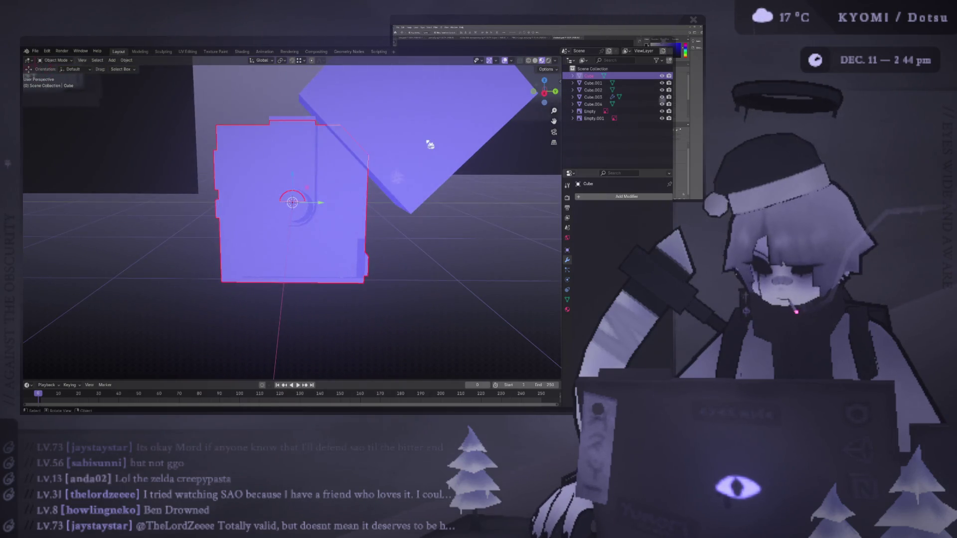
pyautogui.click(498, 110)
pyautogui.press('h')
pyautogui.moveTo(498, 111)
pyautogui.mouseDown(button='middle')
pyautogui.moveTo(417, 178)
pyautogui.moveTo(321, 207)
pyautogui.mouseUp(button='middle')
pyautogui.click(321, 207)
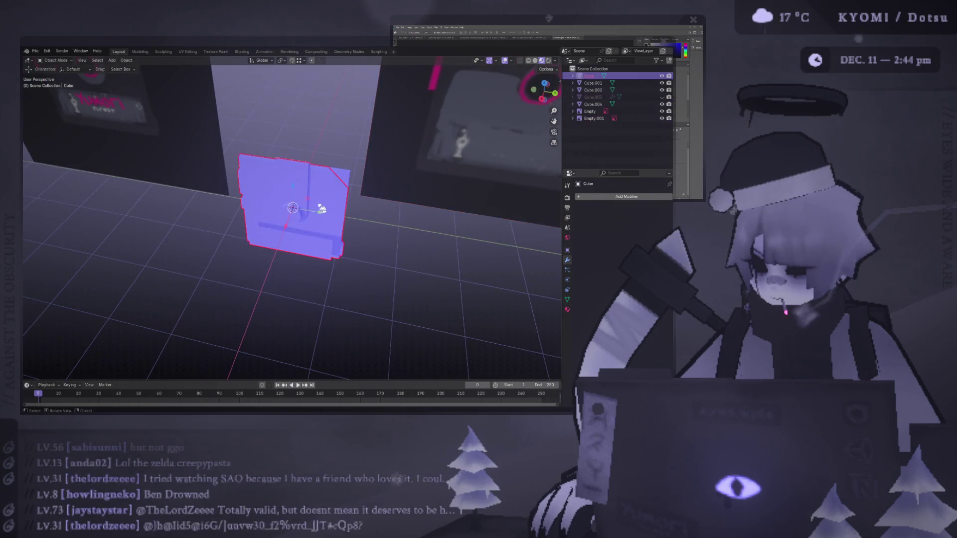
pyautogui.click(662, 90)
pyautogui.scroll(-3, 339, 200)
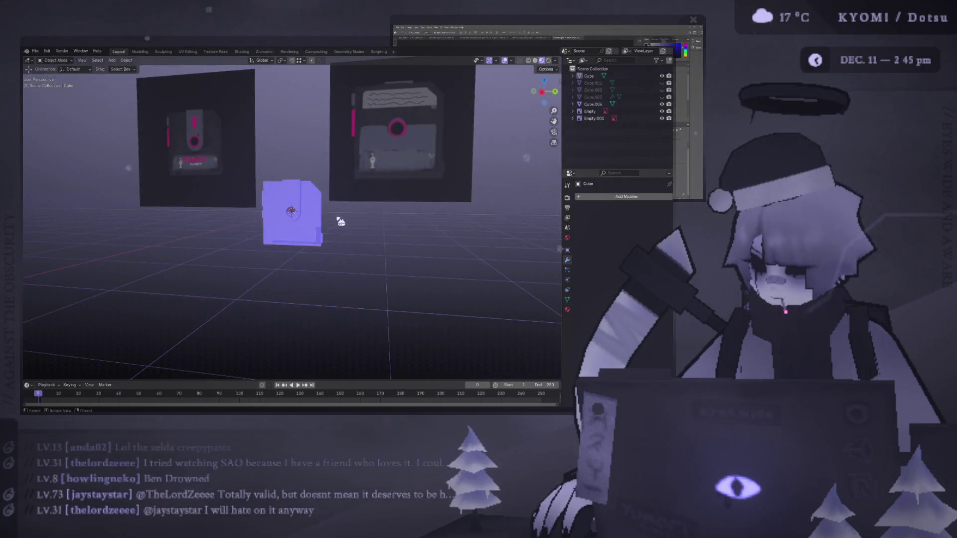
pyautogui.scroll(5, 359, 219)
pyautogui.keyDown('alt'); pyautogui.moveTo(363, 223); pyautogui.dragTo(264, 218, button='middle'); pyautogui.keyUp('alt')
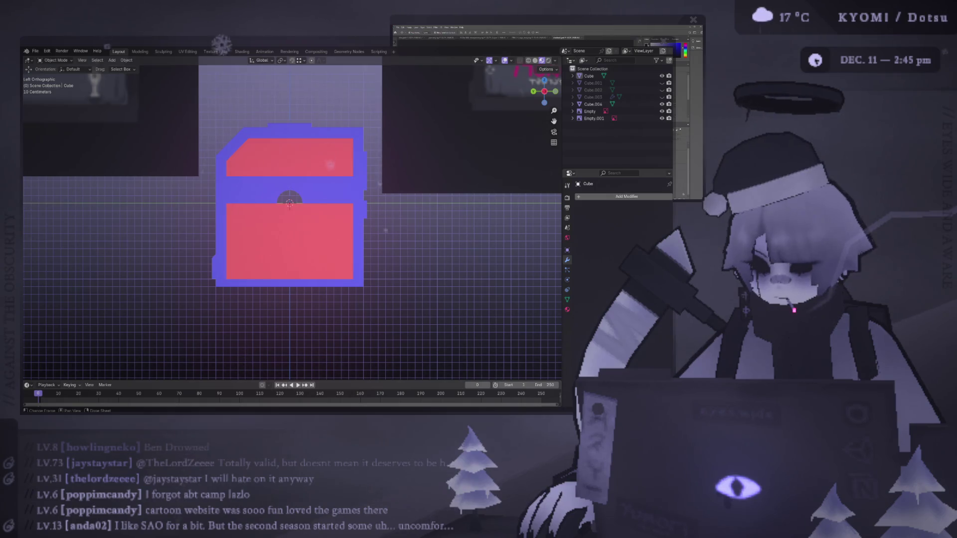
# Inspect the lid piece Cube.004's top face and the body's lower front face in Edit Mode
pyautogui.moveTo(299, 210)
pyautogui.mouseDown(button='middle')
pyautogui.moveTo(328, 205)
pyautogui.moveTo(330, 182)
pyautogui.mouseUp(button='middle')
pyautogui.click(312, 175)
pyautogui.press('Tab')
pyautogui.keyDown('shift'); pyautogui.click(328, 190); pyautogui.keyUp('shift')
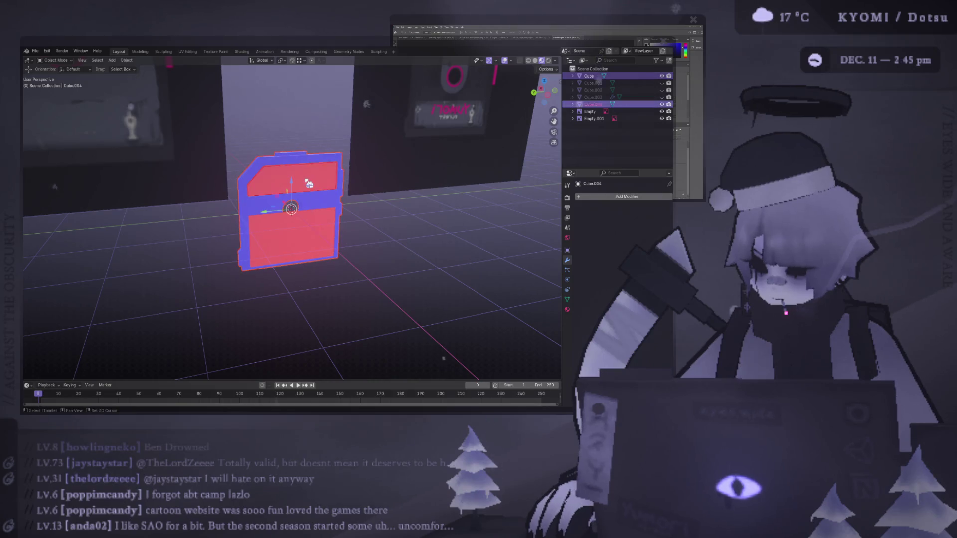
pyautogui.click(309, 230)
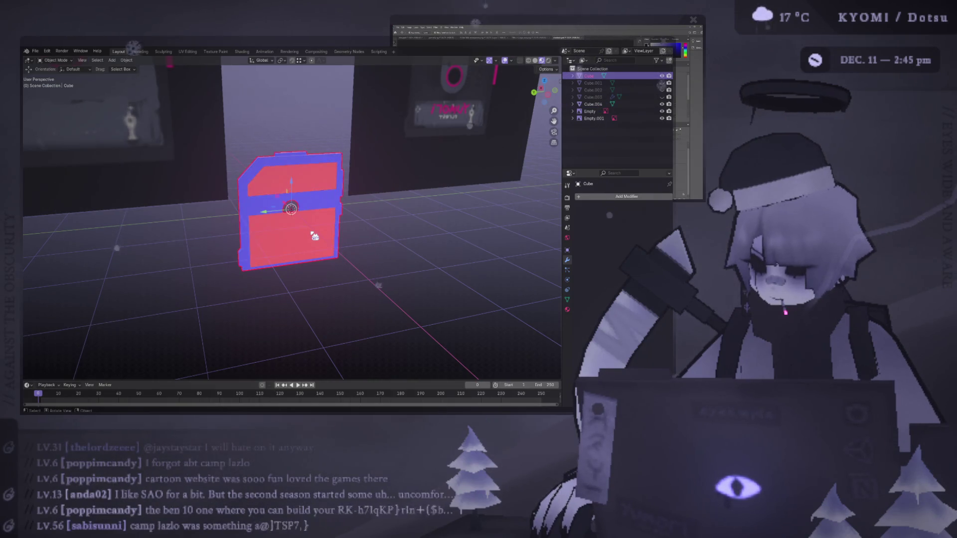
pyautogui.click(323, 178)
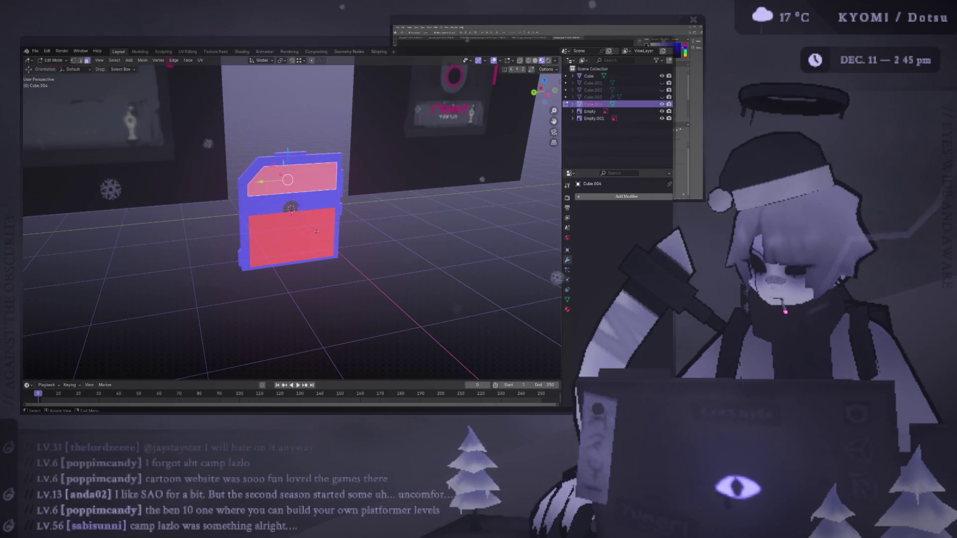
pyautogui.scroll(5, 252, 219)
pyautogui.press('Tab')
# Select the body Cube in Edit Mode, select linked with Ctrl+L, and view Back Orthographic
pyautogui.moveTo(253, 220)
pyautogui.mouseDown(button='middle')
pyautogui.moveTo(219, 215)
pyautogui.moveTo(273, 199)
pyautogui.moveTo(272, 141)
pyautogui.moveTo(289, 220)
pyautogui.moveTo(320, 193)
pyautogui.moveTo(294, 201)
pyautogui.mouseUp(button='middle')
pyautogui.click(218, 216)
pyautogui.press('Tab')
pyautogui.scroll(-5, 256, 155)
pyautogui.press('Tab')
pyautogui.click(296, 203)
pyautogui.click(296, 203)
pyautogui.press('Tab')
pyautogui.hotkey('ctrl', 'l')
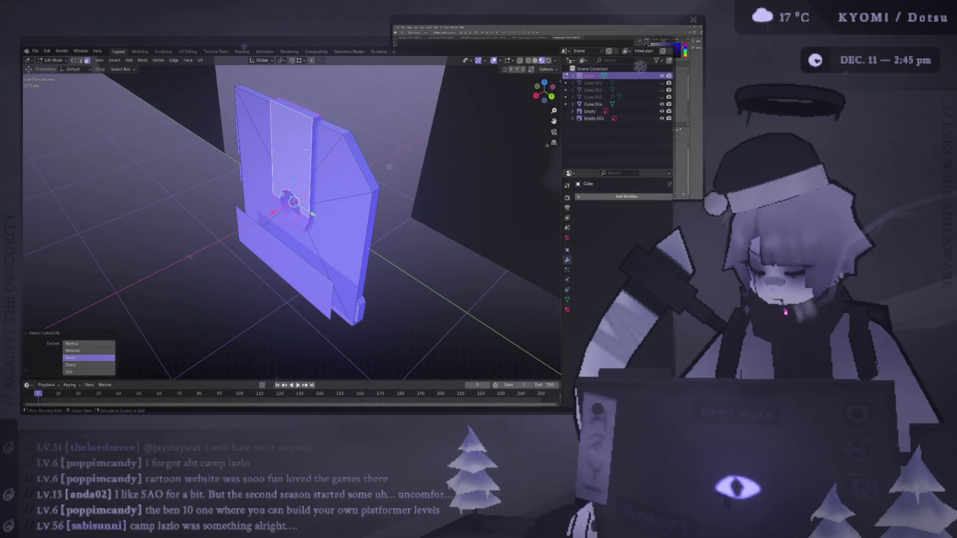
pyautogui.moveTo(328, 137); pyautogui.dragTo(291, 244, button='middle')
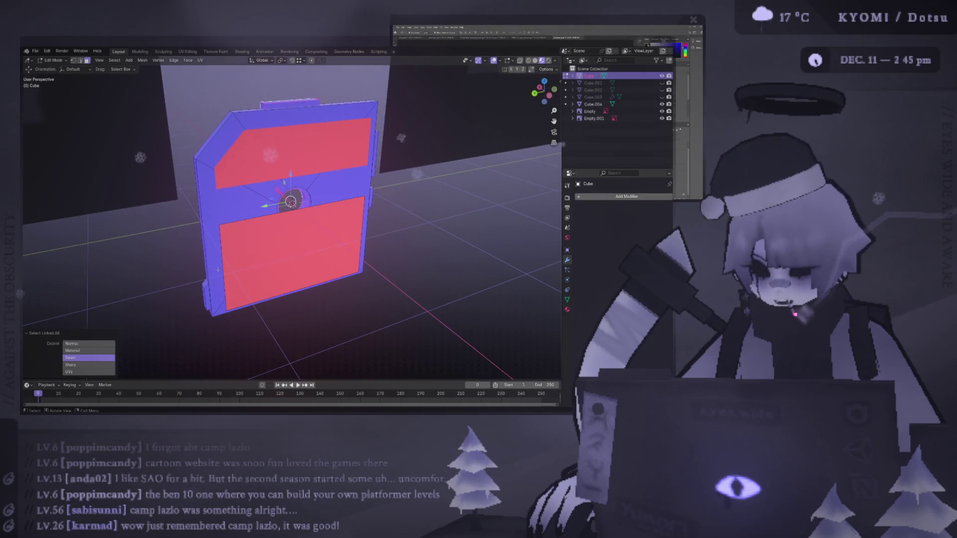
pyautogui.press('ctrl+KP_1')
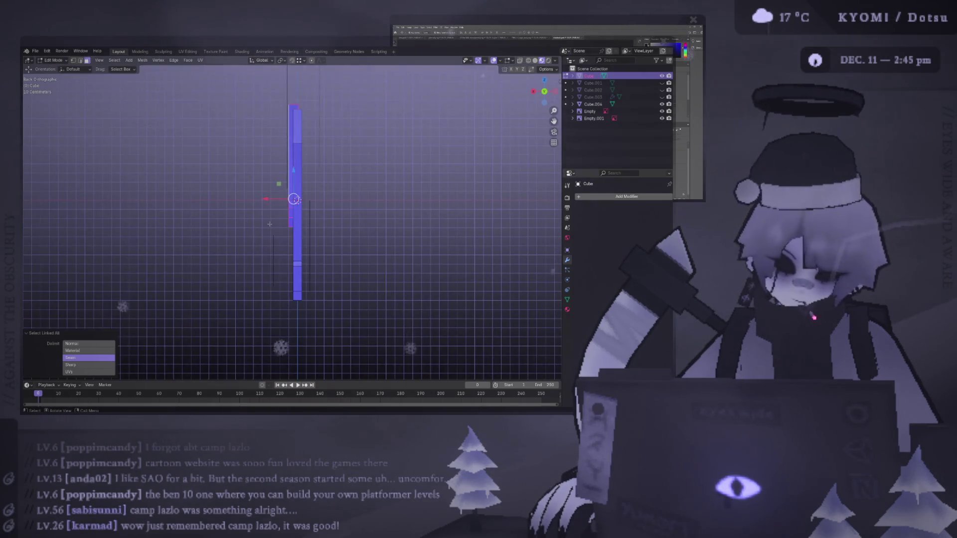
# Shift the thin mesh's selected faces along X in two moves, then leave Edit Mode
pyautogui.scroll(2, 282, 344)
pyautogui.press('b')
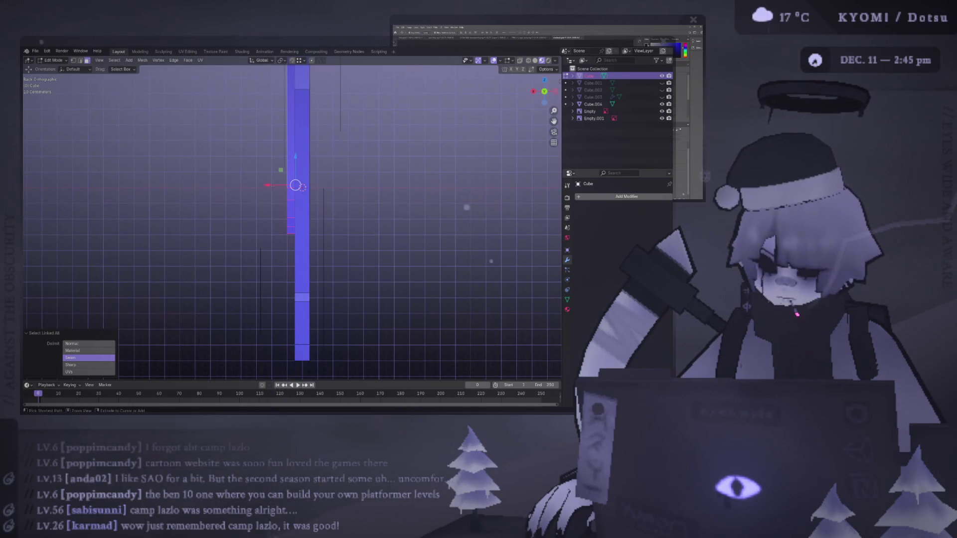
pyautogui.moveTo(269, 185); pyautogui.dragTo(284, 188)
pyautogui.click(284, 188)
pyautogui.moveTo(285, 188)
pyautogui.mouseDown(button='middle')
pyautogui.moveTo(204, 275)
pyautogui.moveTo(249, 240)
pyautogui.mouseUp(button='middle')
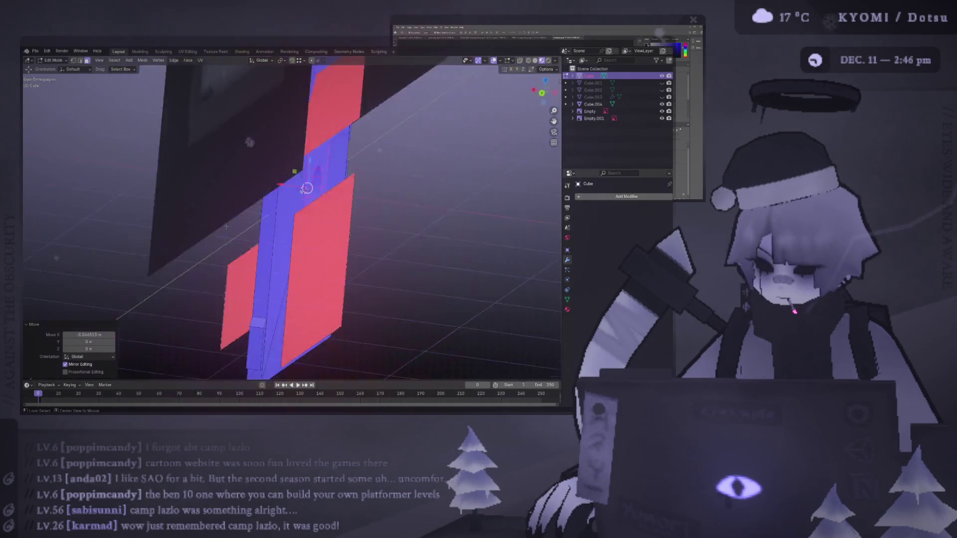
pyautogui.press('ctrl+KP_1')
pyautogui.moveTo(282, 186); pyautogui.dragTo(291, 188)
pyautogui.moveTo(291, 187); pyautogui.dragTo(228, 280, button='middle')
pyautogui.press('Tab')
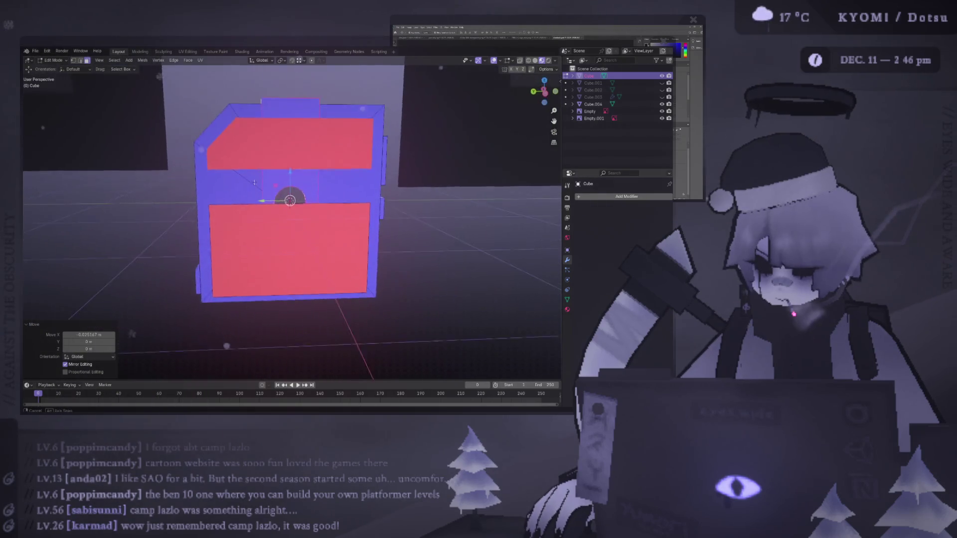
# Select the lid piece Cube.004 and try moving its mesh along X, then cancel the move
pyautogui.click(365, 213)
pyautogui.moveTo(365, 213); pyautogui.dragTo(196, 207, button='middle')
pyautogui.press('Tab')
pyautogui.keyDown('alt'); pyautogui.moveTo(288, 172); pyautogui.dragTo(333, 178, button='middle'); pyautogui.keyUp('alt')
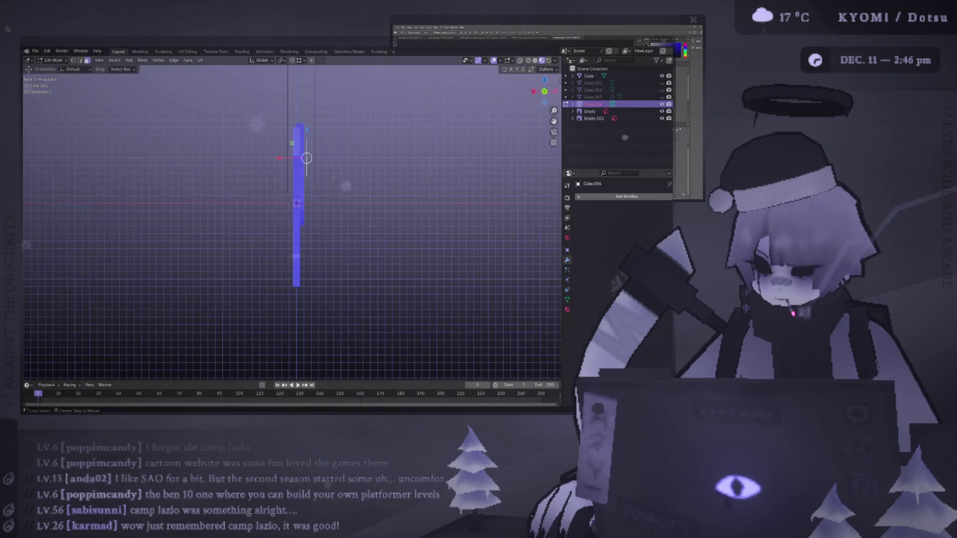
pyautogui.moveTo(291, 158); pyautogui.dragTo(304, 161)
pyautogui.keyDown('alt'); pyautogui.moveTo(304, 161); pyautogui.dragTo(314, 166, button='middle'); pyautogui.keyUp('alt')
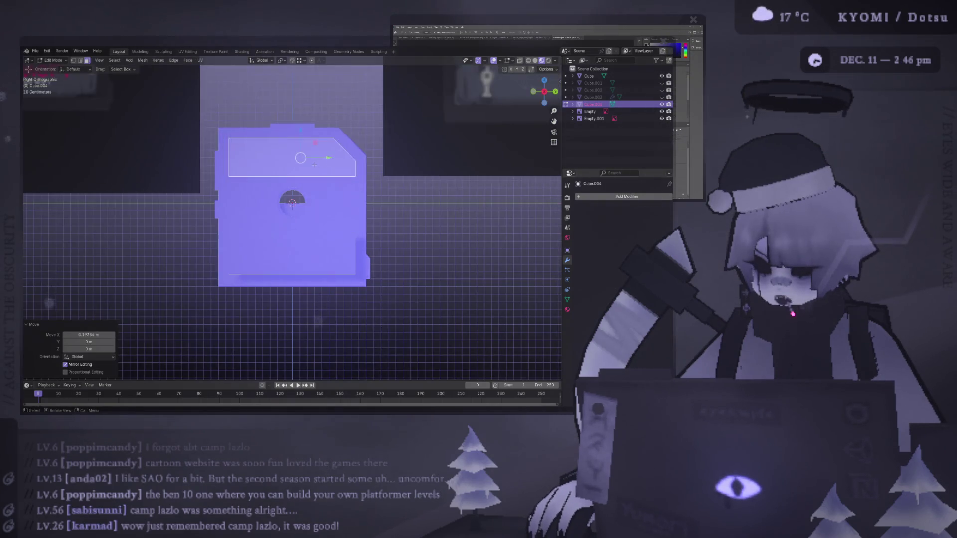
pyautogui.moveTo(314, 202)
pyautogui.mouseDown(button='middle')
pyautogui.moveTo(271, 157)
pyautogui.moveTo(318, 239)
pyautogui.mouseUp(button='middle')
pyautogui.press('g')
pyautogui.press('x')
pyautogui.rightClick(269, 155)
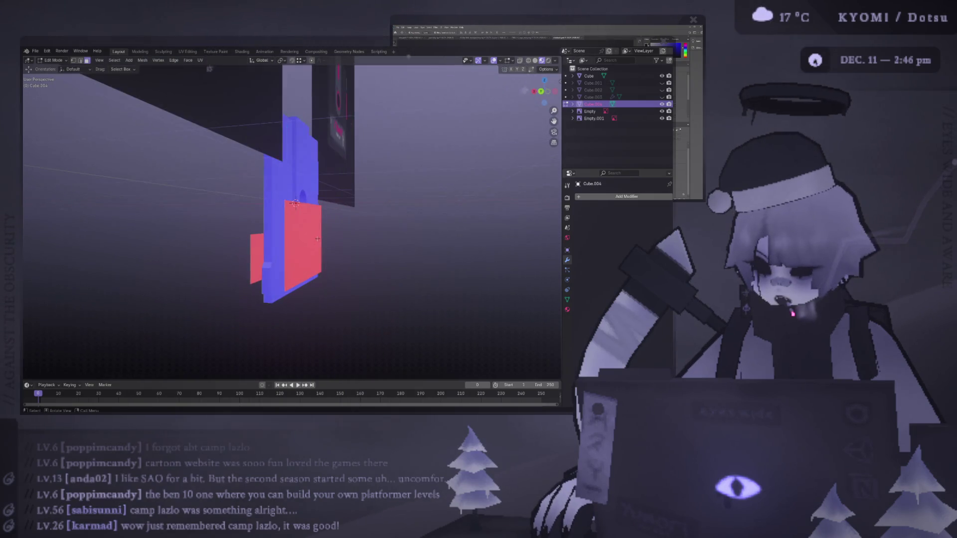
# Switch editing to the disk body Cube and start an X move, then cancel it
pyautogui.hotkey('alt', 'q')
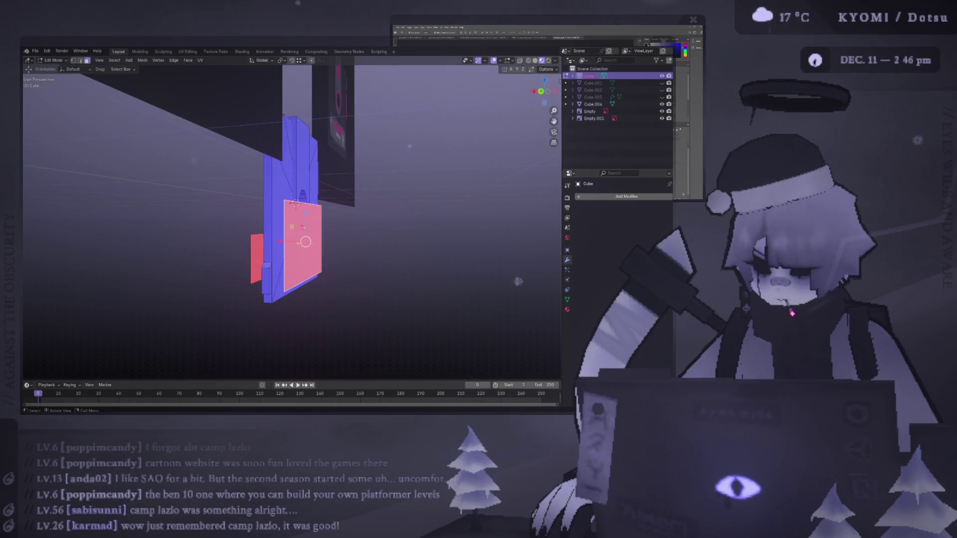
pyautogui.press('ctrl+KP_1')
pyautogui.scroll(3, 316, 258)
pyautogui.press('g')
pyautogui.press('x')
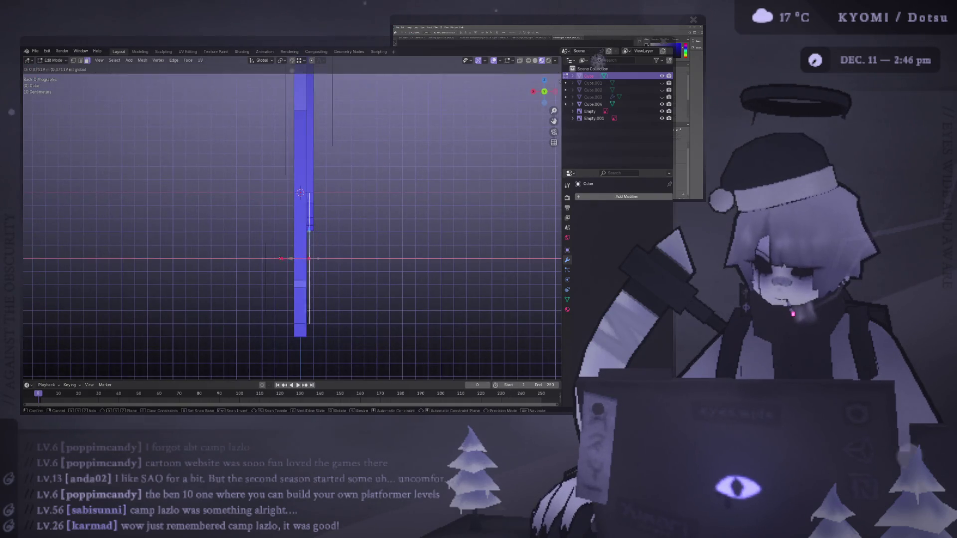
pyautogui.rightClick(261, 256)
pyautogui.moveTo(261, 255); pyautogui.dragTo(258, 258, button='middle')
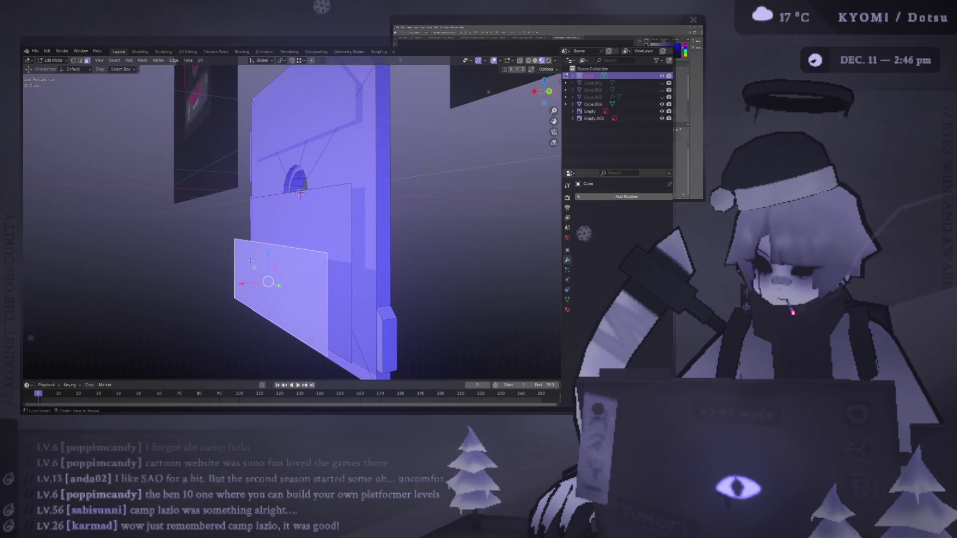
# Nudge the body's selected faces about 0.035 m along X in two small moves
pyautogui.press('ctrl+KP_1')
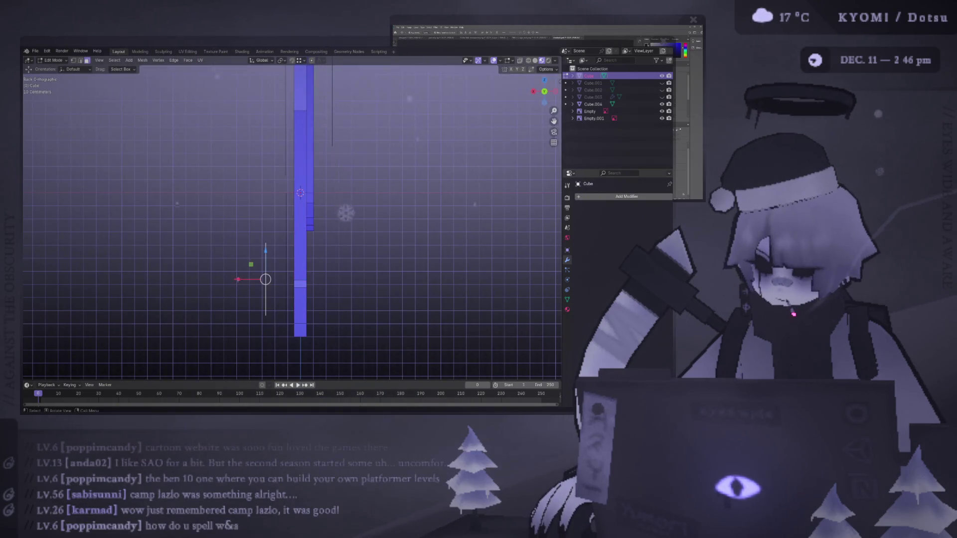
pyautogui.press('g')
pyautogui.press('x')
pyautogui.click(305, 284)
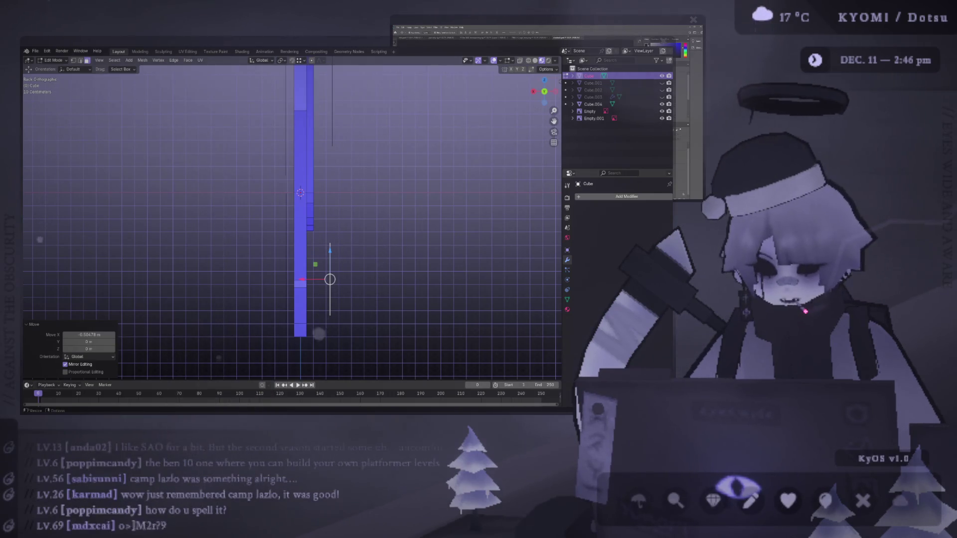
pyautogui.moveTo(329, 279); pyautogui.dragTo(369, 260, button='middle')
pyautogui.press('ctrl+KP_1')
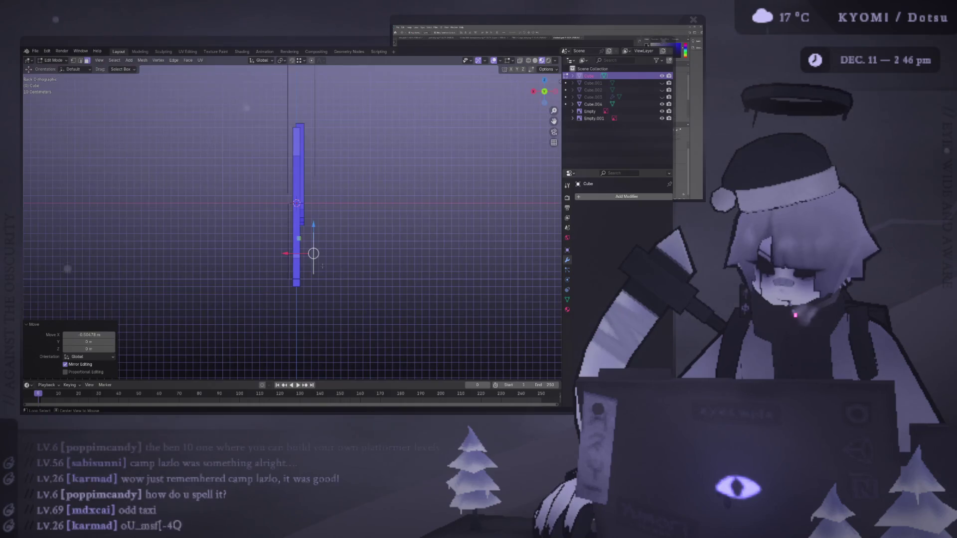
pyautogui.press('g')
pyautogui.press('x')
pyautogui.click(295, 269)
pyautogui.moveTo(295, 269)
pyautogui.mouseDown(button='middle')
pyautogui.moveTo(190, 257)
pyautogui.moveTo(251, 258)
pyautogui.moveTo(207, 267)
pyautogui.mouseUp(button='middle')
# Flip the label recess face's normals outward using the Alt+N normals menu
pyautogui.rightClick(252, 258)
pyautogui.press('Escape')
pyautogui.press('Tab')
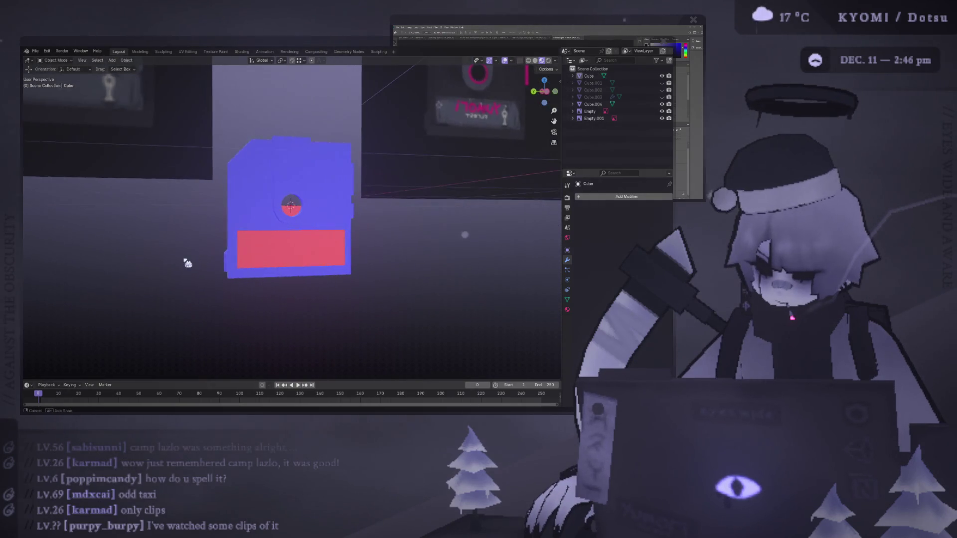
pyautogui.press('Tab')
pyautogui.scroll(3, 206, 277)
pyautogui.hotkey('alt', 'n')
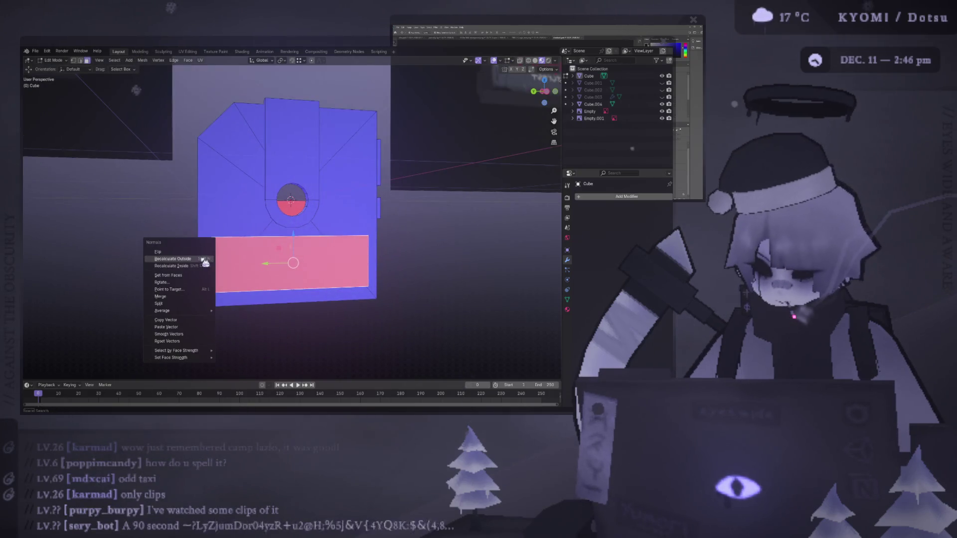
pyautogui.click(199, 252)
# Save the model with Ctrl+S and clear the face selection
pyautogui.hotkey('ctrl', 's')
pyautogui.moveTo(199, 253)
pyautogui.mouseDown(button='middle')
pyautogui.moveTo(353, 246)
pyautogui.moveTo(254, 246)
pyautogui.moveTo(271, 246)
pyautogui.mouseUp(button='middle')
pyautogui.click(193, 256)
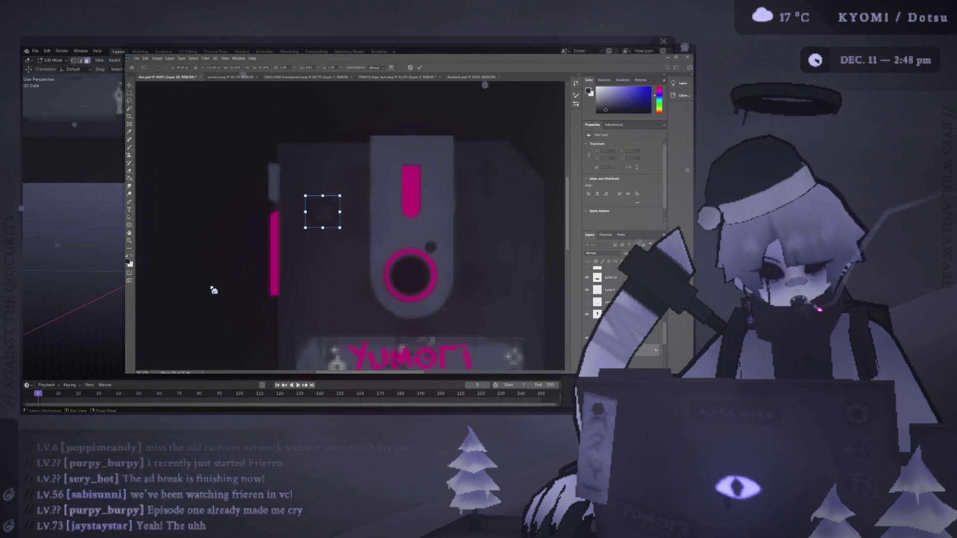
# Commit the circle transform and move the small circle into line with the others
pyautogui.click(419, 68)
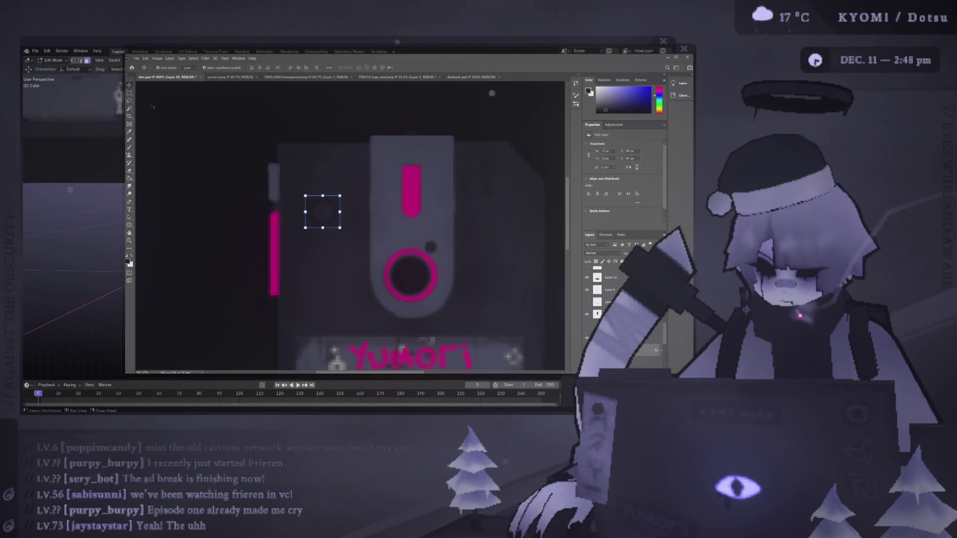
pyautogui.click(185, 155)
pyautogui.moveTo(344, 191)
pyautogui.mouseDown()
pyautogui.moveTo(351, 168)
pyautogui.moveTo(369, 208)
pyautogui.mouseUp()
pyautogui.keyDown('alt'); pyautogui.scroll(1, 354, 172); pyautogui.keyUp('alt')
pyautogui.moveTo(365, 174)
pyautogui.mouseDown()
pyautogui.moveTo(363, 217)
pyautogui.moveTo(370, 181)
pyautogui.mouseUp()
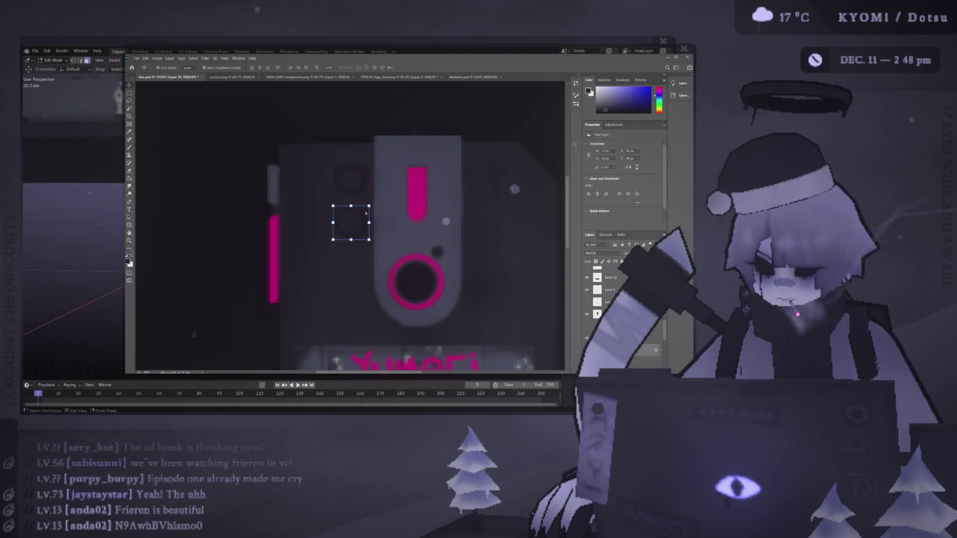
pyautogui.click(415, 186)
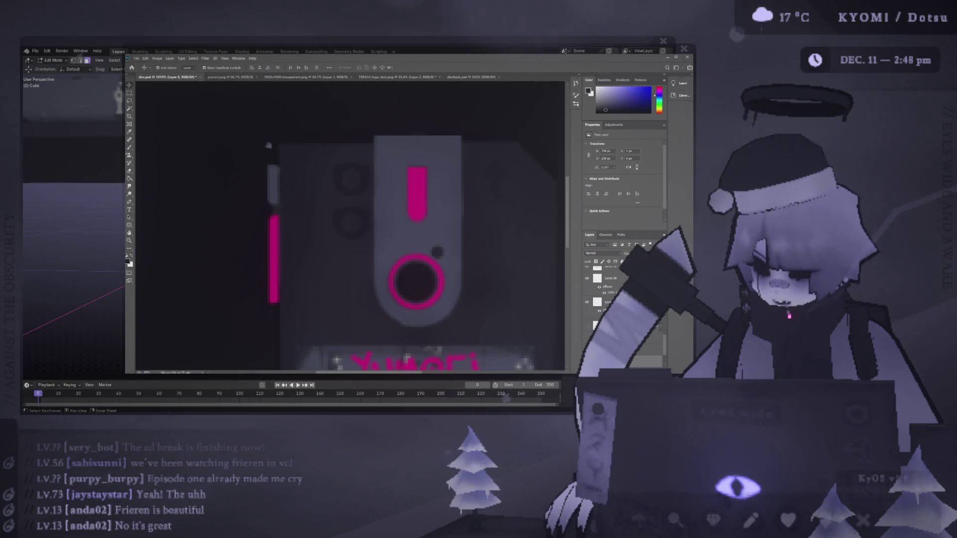
# Align the circles layer and move the small circle into its new spot
pyautogui.click(273, 219)
pyautogui.moveTo(358, 175); pyautogui.dragTo(357, 218)
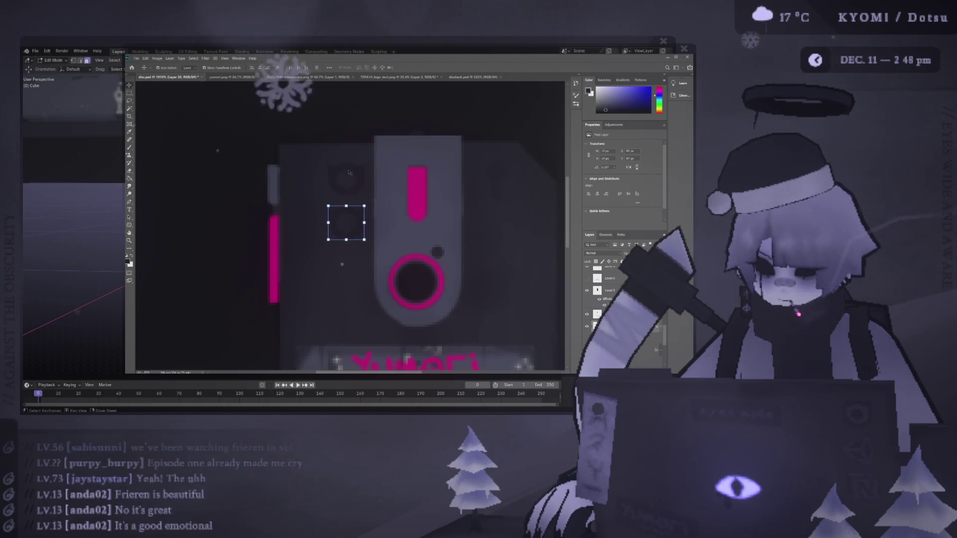
pyautogui.click(372, 183)
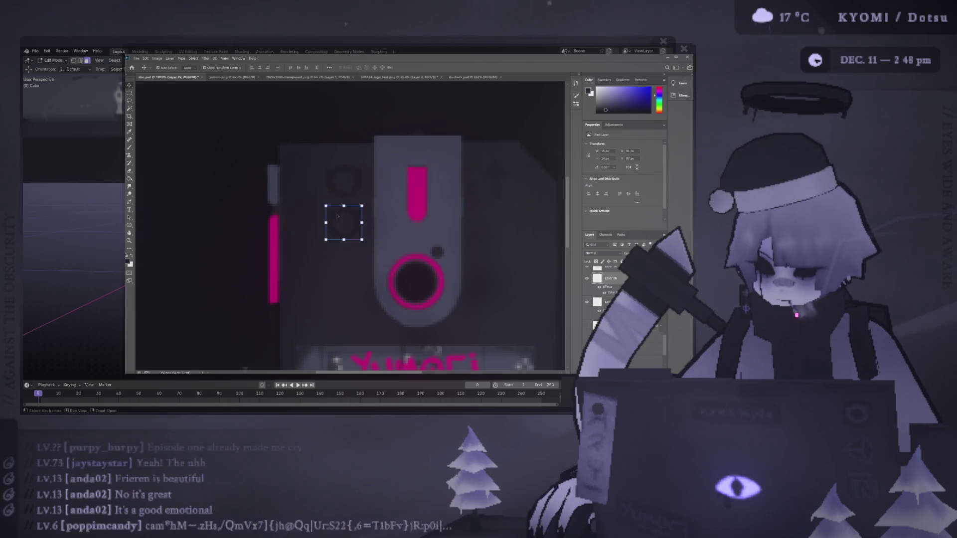
pyautogui.click(202, 198)
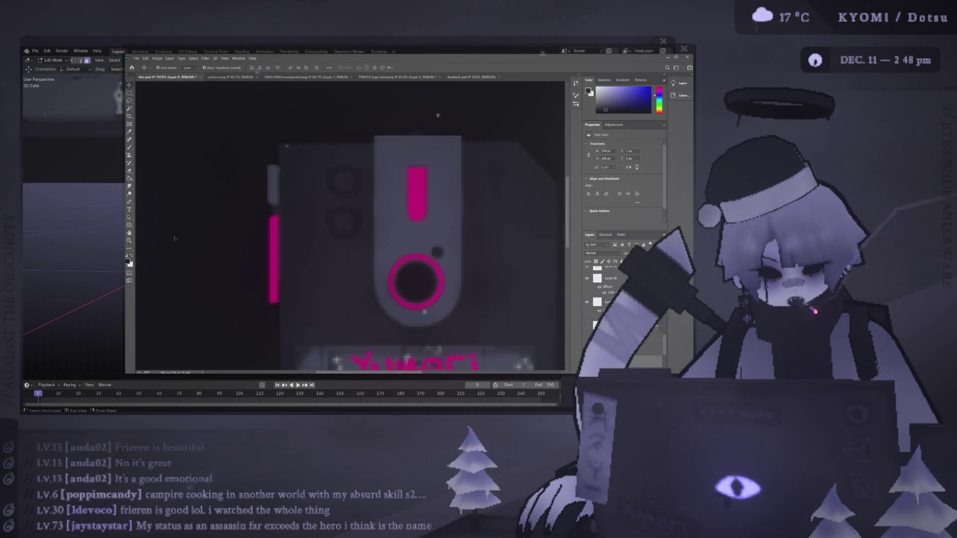
pyautogui.keyDown('alt'); pyautogui.scroll(-5, 288, 212); pyautogui.keyUp('alt')
pyautogui.keyDown('alt'); pyautogui.scroll(4, 309, 212); pyautogui.keyUp('alt')
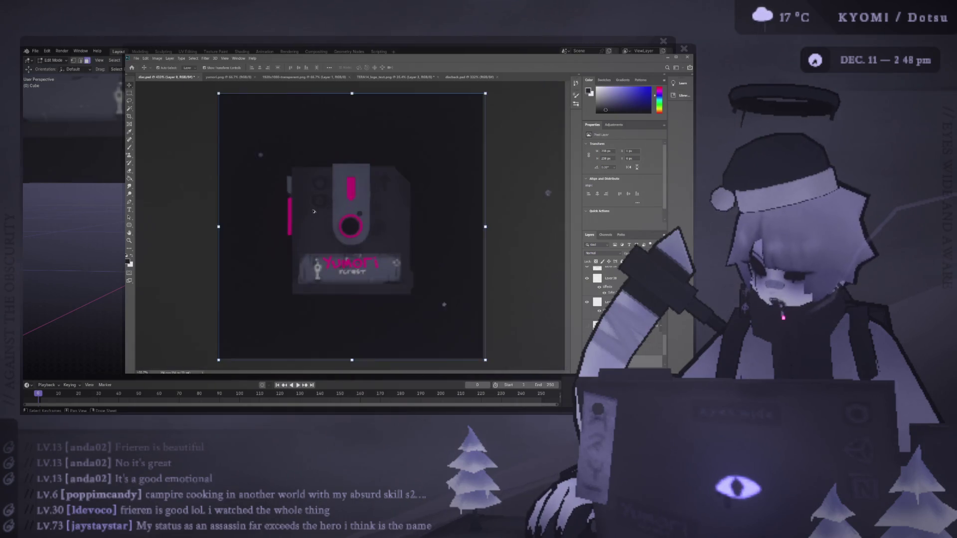
pyautogui.moveTo(325, 205)
pyautogui.mouseDown()
pyautogui.moveTo(319, 215)
pyautogui.moveTo(317, 181)
pyautogui.moveTo(305, 168)
pyautogui.mouseUp()
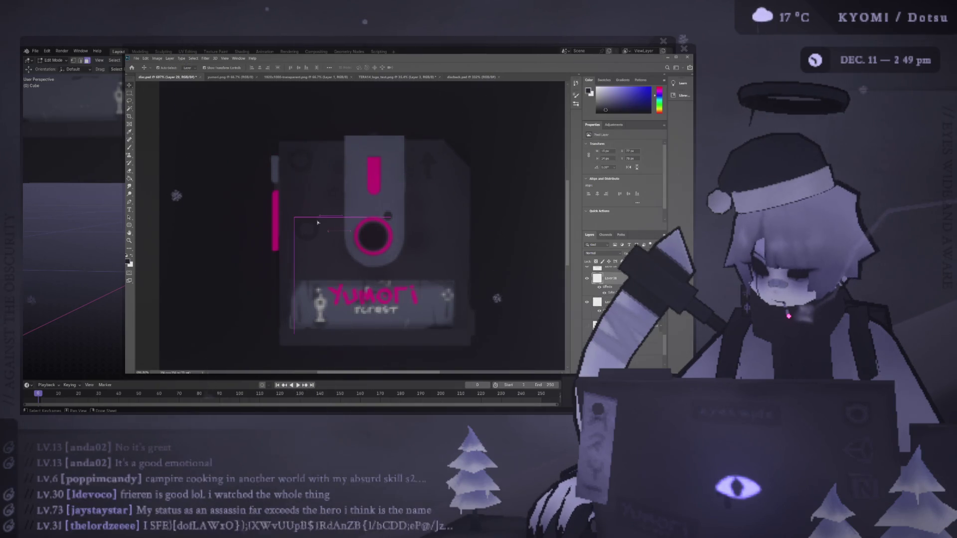
# Shrink the small mark on the right with Free Transform and shift it down-right
pyautogui.click(432, 167)
pyautogui.hotkey('ctrl', 't')
pyautogui.moveTo(432, 166)
pyautogui.mouseDown()
pyautogui.moveTo(465, 249)
pyautogui.moveTo(459, 232)
pyautogui.moveTo(453, 237)
pyautogui.mouseUp()
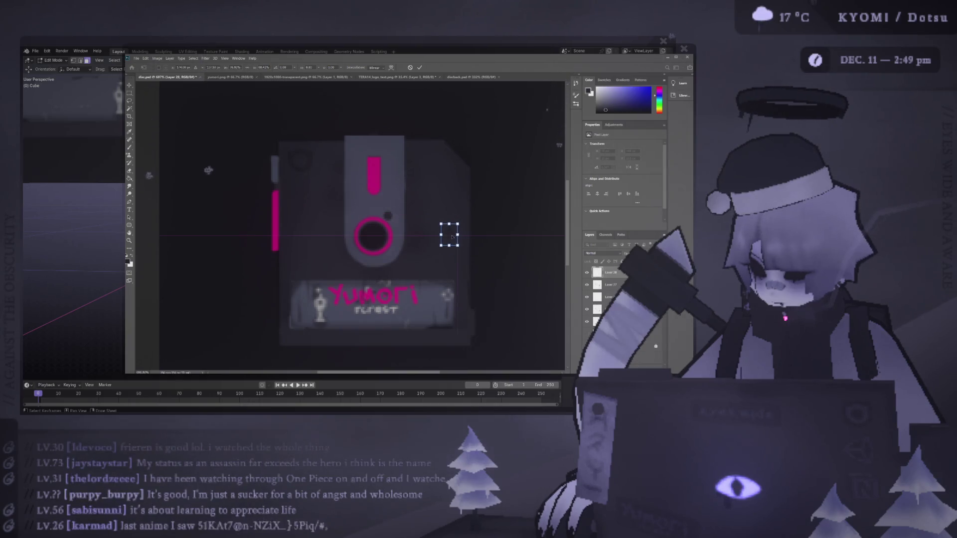
pyautogui.click(420, 67)
# Select the full-canvas base layer and fit the whole texture in view to review it
pyautogui.click(495, 167)
pyautogui.hotkey('ctrl', '0')
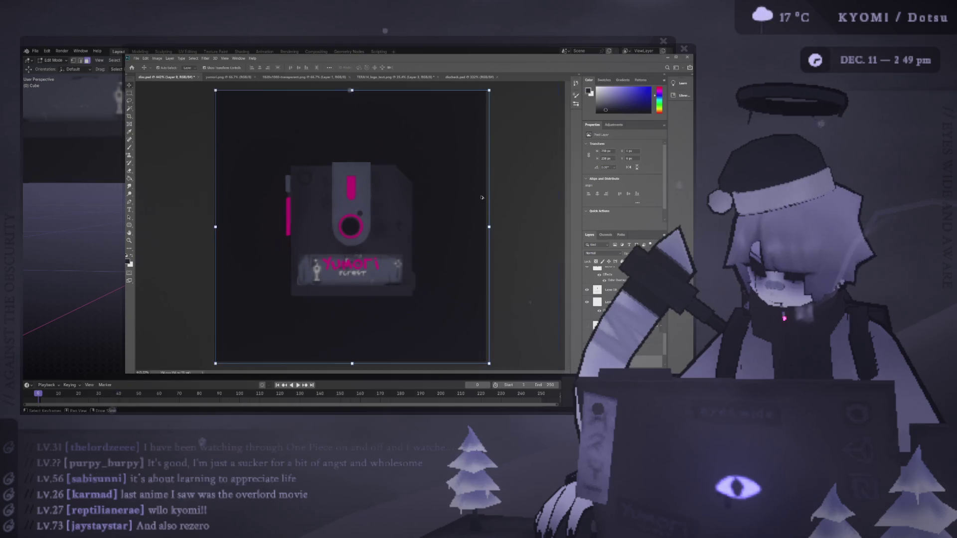
pyautogui.keyDown('alt'); pyautogui.scroll(2, 319, 194); pyautogui.keyUp('alt')
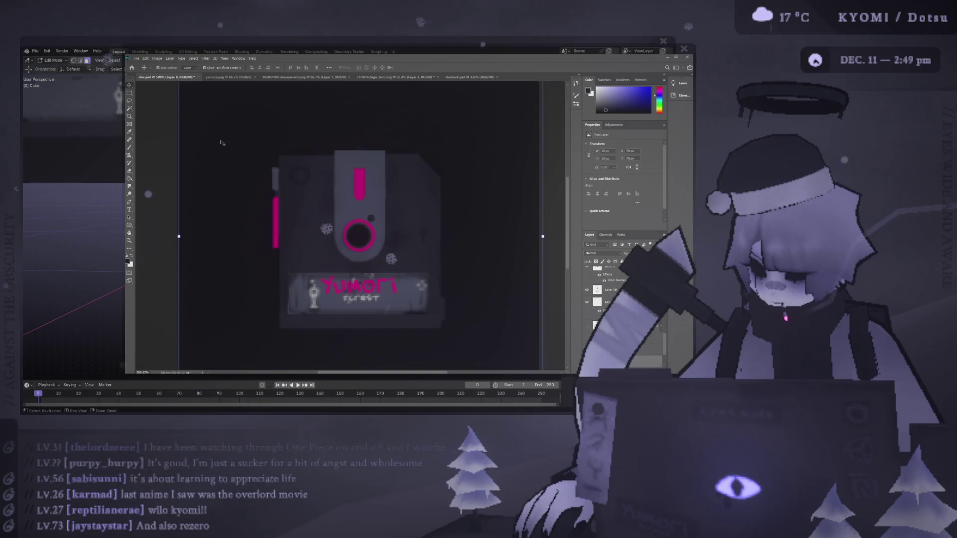
pyautogui.keyDown('alt'); pyautogui.scroll(-5, 251, 196); pyautogui.keyUp('alt')
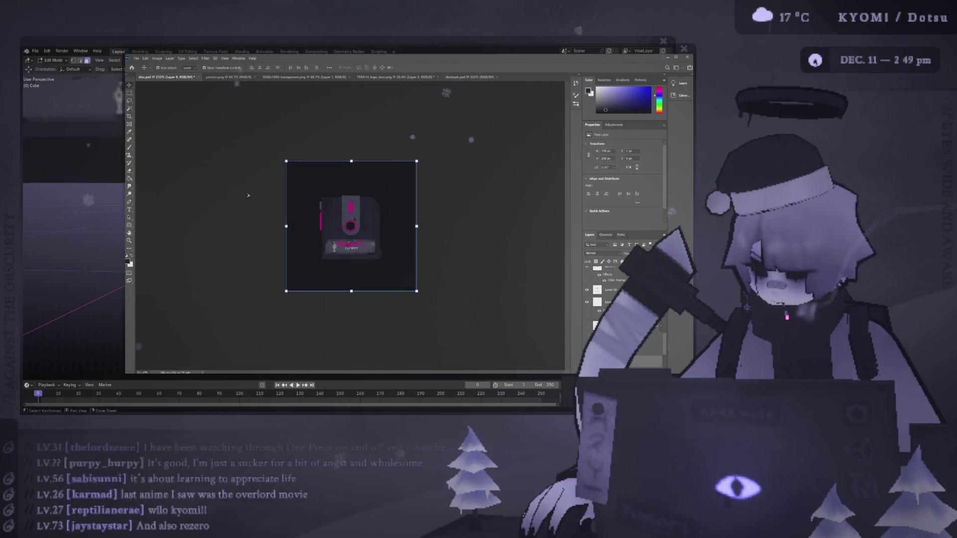
pyautogui.keyDown('alt'); pyautogui.scroll(3, 247, 195); pyautogui.keyUp('alt')
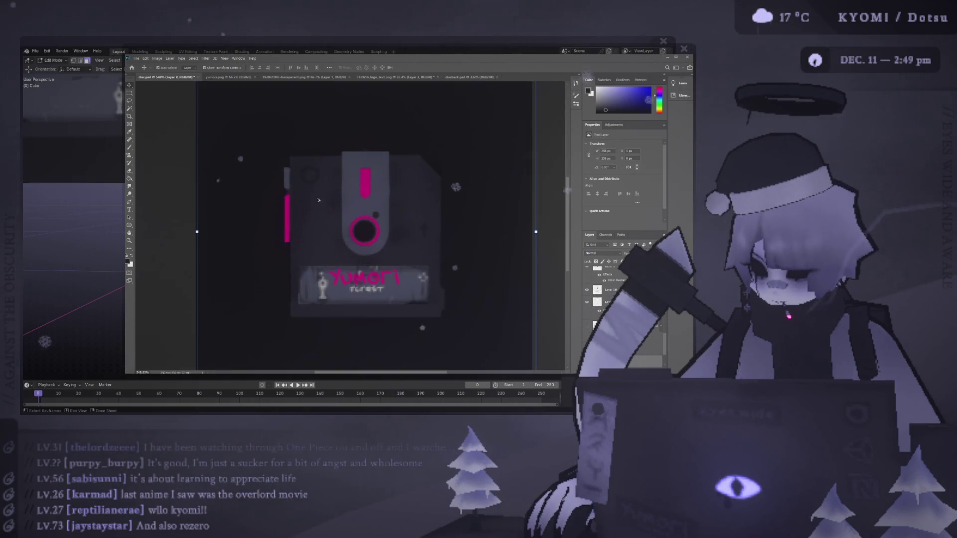
pyautogui.press('b')
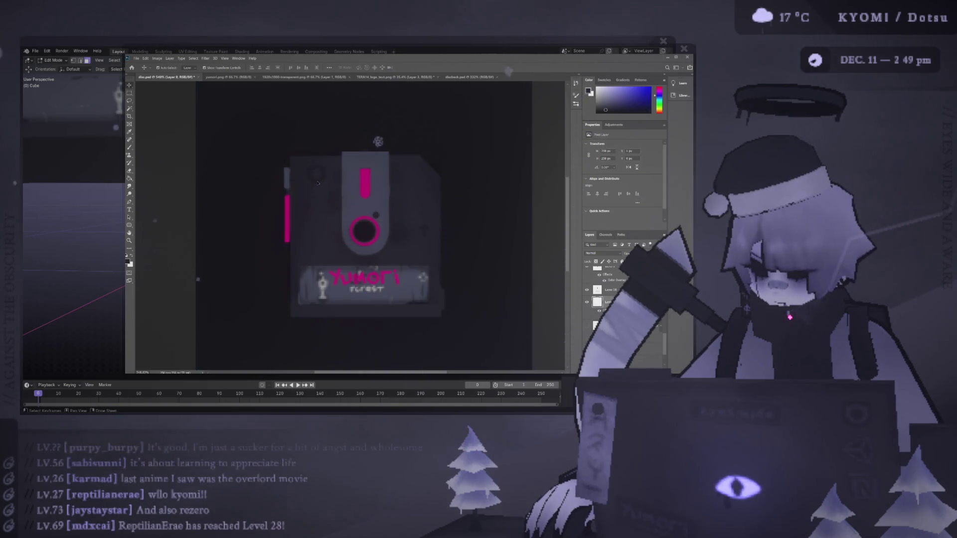
pyautogui.press('v')
pyautogui.keyDown('alt'); pyautogui.scroll(-3, 226, 196); pyautogui.keyUp('alt')
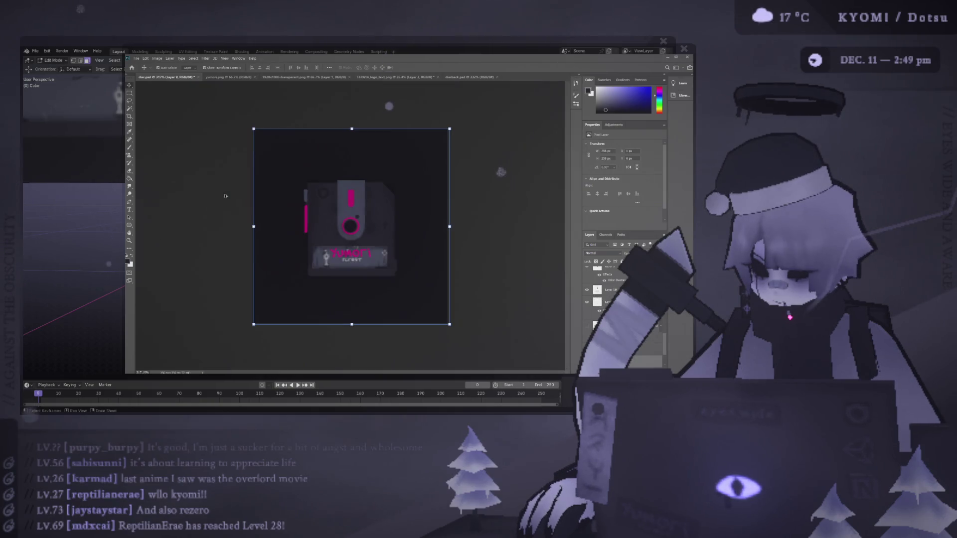
pyautogui.keyDown('alt'); pyautogui.scroll(3, 228, 197); pyautogui.keyUp('alt')
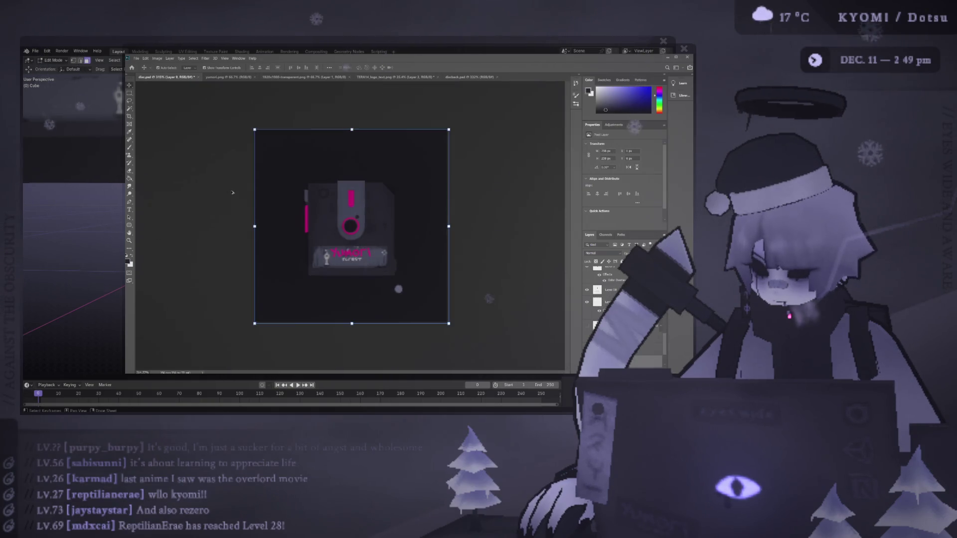
pyautogui.click(325, 199)
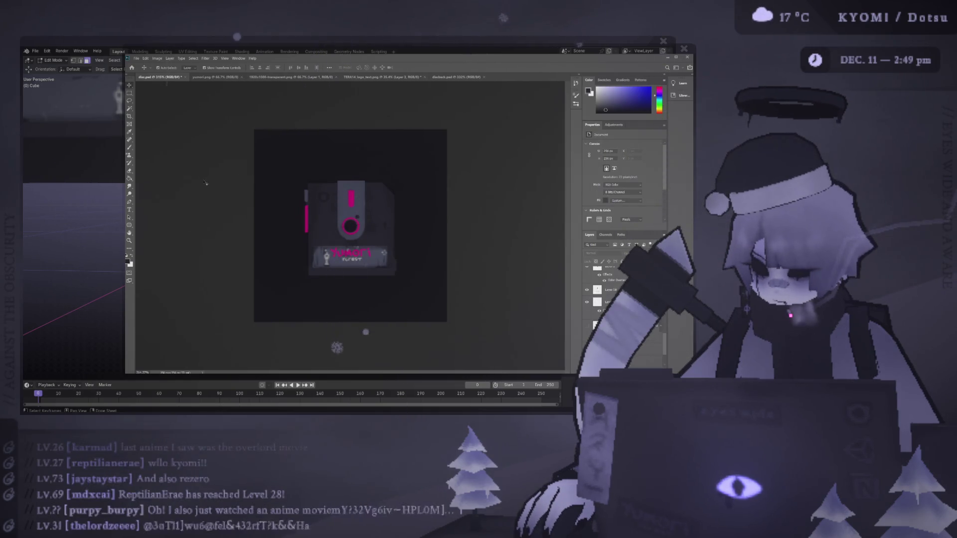
pyautogui.keyDown('alt'); pyautogui.scroll(-6, 267, 211); pyautogui.keyUp('alt')
pyautogui.keyDown('alt'); pyautogui.scroll(7, 347, 226); pyautogui.keyUp('alt')
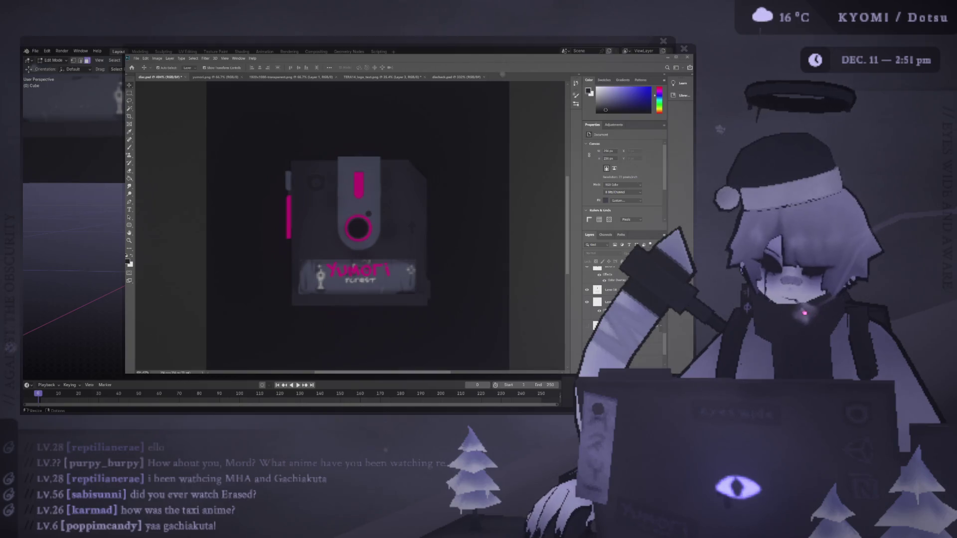
# Shrink the tiny dark dot at the disk's top-left and nudge it up and right
pyautogui.keyDown('ctrl'); pyautogui.click(325, 185); pyautogui.keyUp('ctrl')
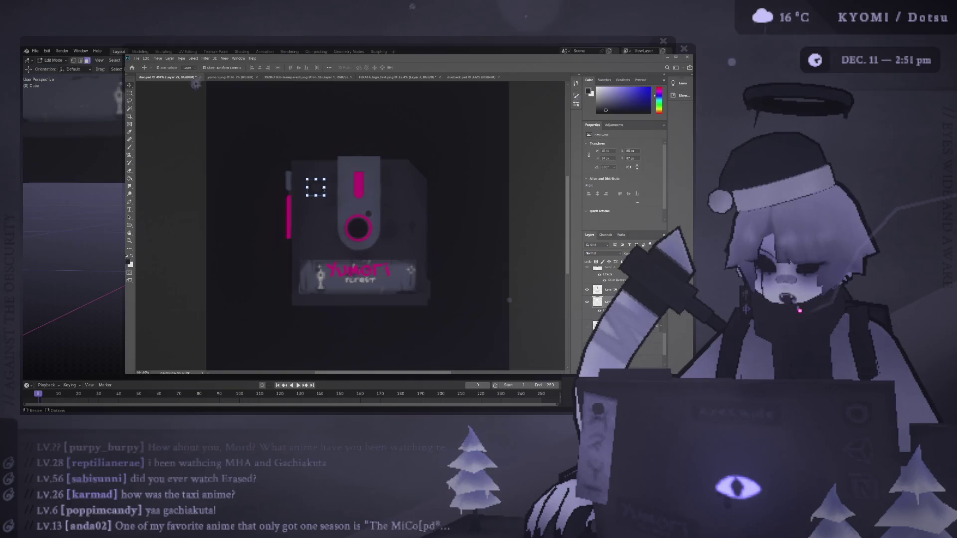
pyautogui.keyDown('alt'); pyautogui.moveTo(325, 185); pyautogui.dragTo(323, 187); pyautogui.keyUp('alt')
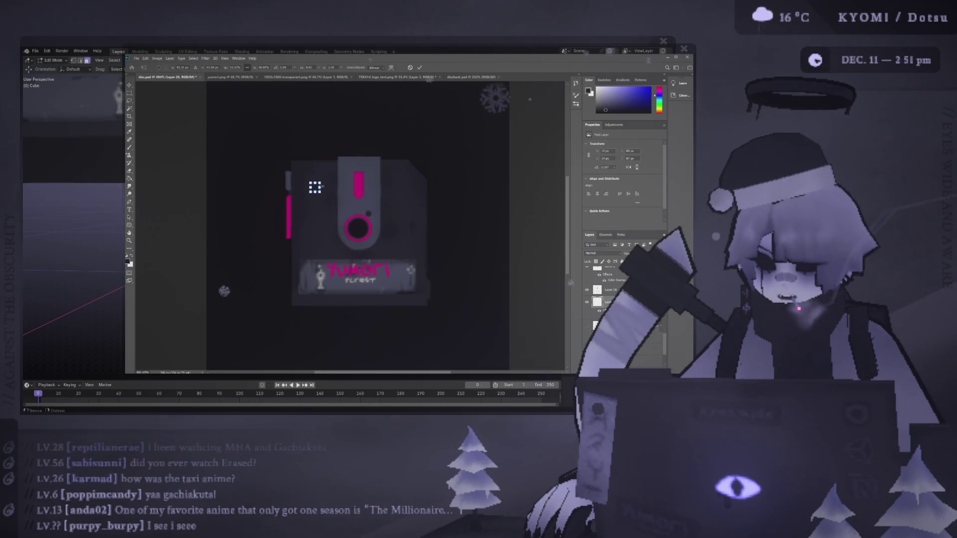
pyautogui.keyDown('alt'); pyautogui.scroll(5, 315, 187); pyautogui.keyUp('alt')
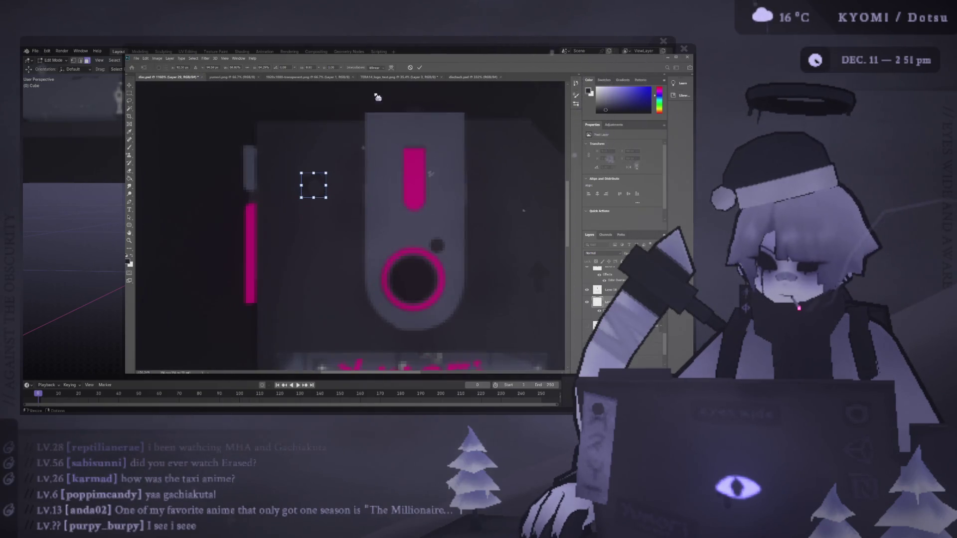
pyautogui.click(420, 68)
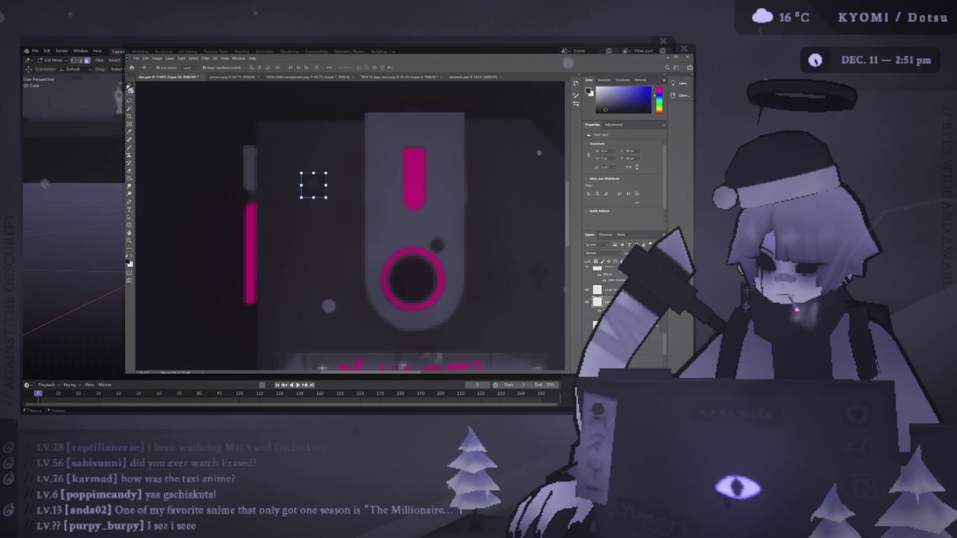
pyautogui.moveTo(314, 185); pyautogui.dragTo(344, 141)
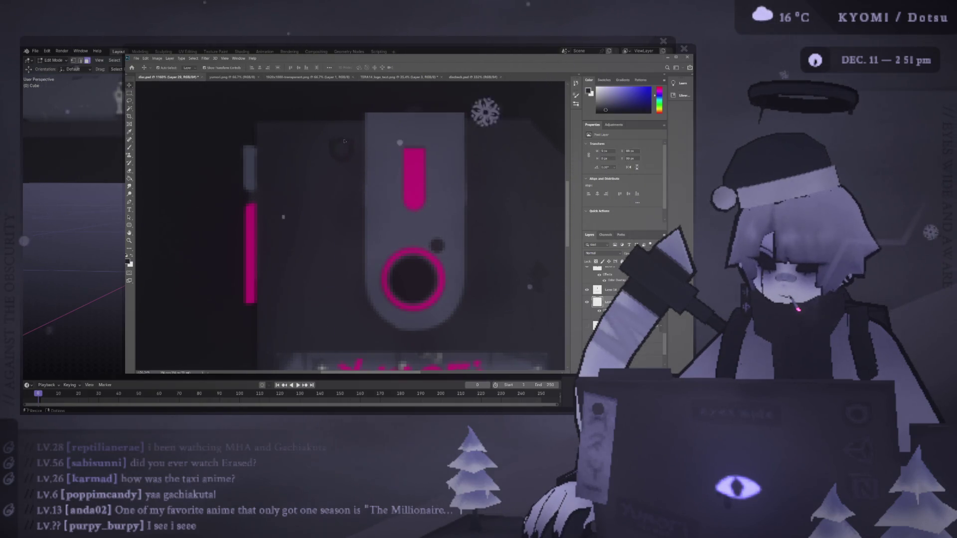
pyautogui.keyDown('alt'); pyautogui.scroll(-4, 325, 203); pyautogui.keyUp('alt')
pyautogui.keyDown('alt'); pyautogui.scroll(1, 224, 170); pyautogui.keyUp('alt')
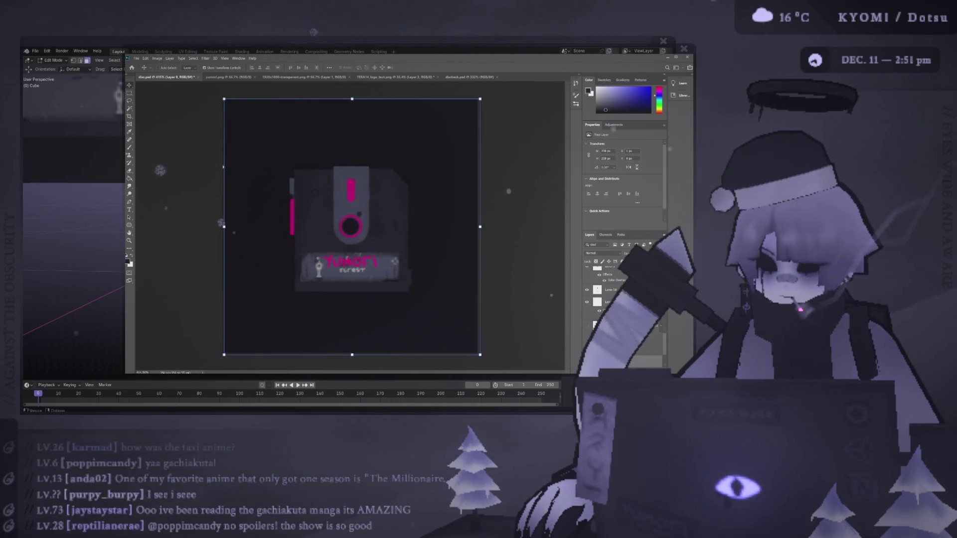
# Move another element and the small square layer into position near the upper left
pyautogui.click(320, 193)
pyautogui.moveTo(321, 192)
pyautogui.mouseDown()
pyautogui.moveTo(323, 243)
pyautogui.moveTo(396, 199)
pyautogui.moveTo(369, 210)
pyautogui.moveTo(311, 185)
pyautogui.mouseUp()
pyautogui.keyDown('alt'); pyautogui.scroll(5, 300, 177); pyautogui.keyUp('alt')
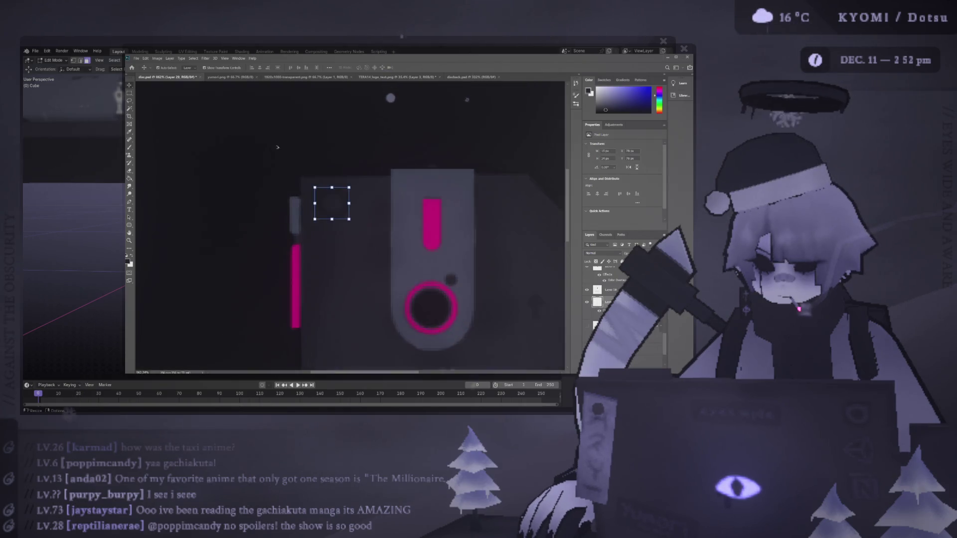
pyautogui.moveTo(381, 226); pyautogui.dragTo(372, 223)
pyautogui.click(372, 224)
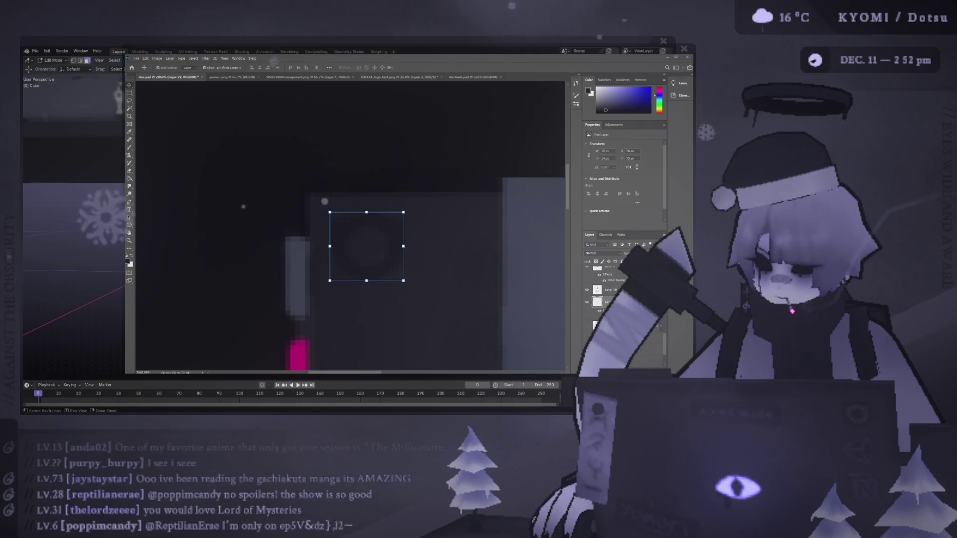
# Deselect the small square, zoom out to review the texture, and switch Blender to Object Mode
pyautogui.keyDown('alt'); pyautogui.scroll(-5, 345, 239); pyautogui.keyUp('alt')
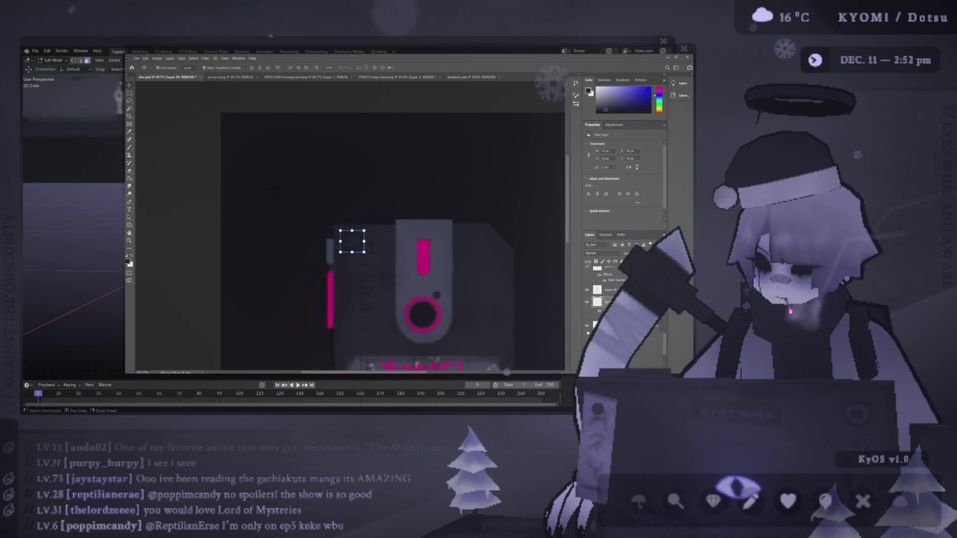
pyautogui.click(490, 285)
pyautogui.keyDown('alt'); pyautogui.scroll(-4, 377, 267); pyautogui.keyUp('alt')
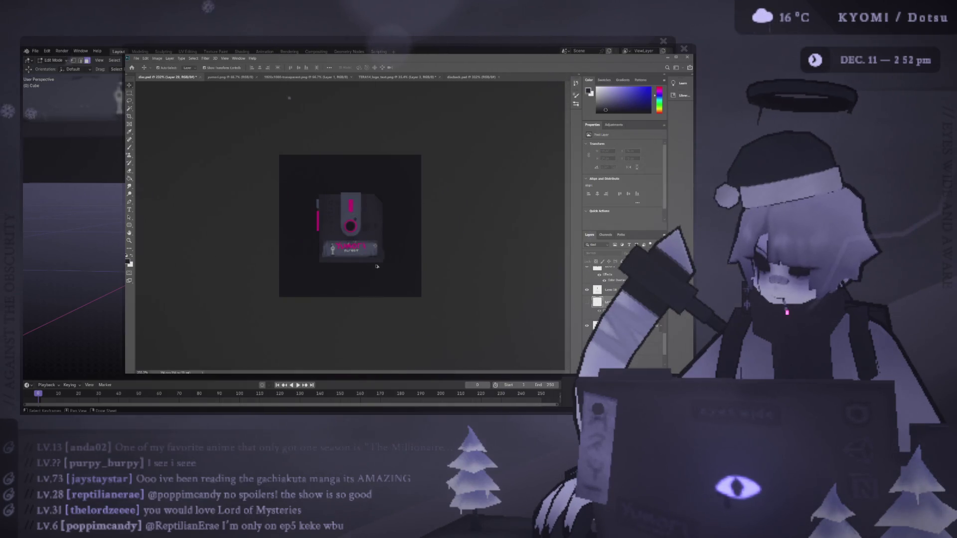
pyautogui.keyDown('alt'); pyautogui.scroll(2, 329, 229); pyautogui.keyUp('alt')
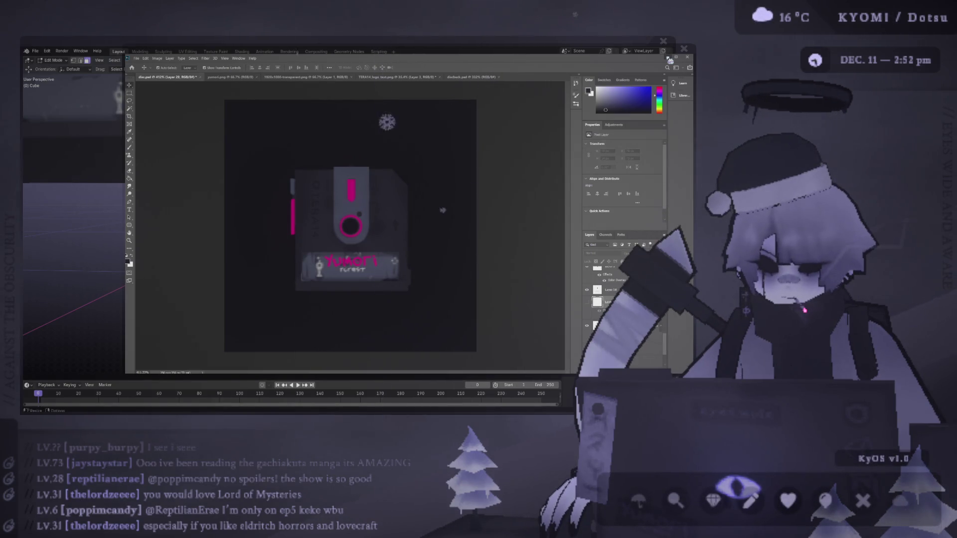
pyautogui.press('Tab')
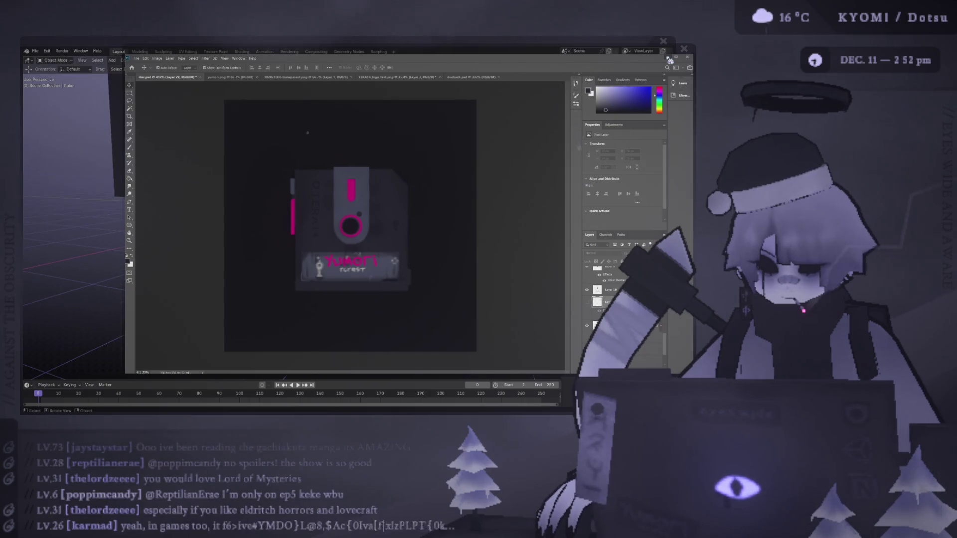
# Return the disk model to Edit Mode and bring the Blender window in front of Photoshop
pyautogui.press('Tab')
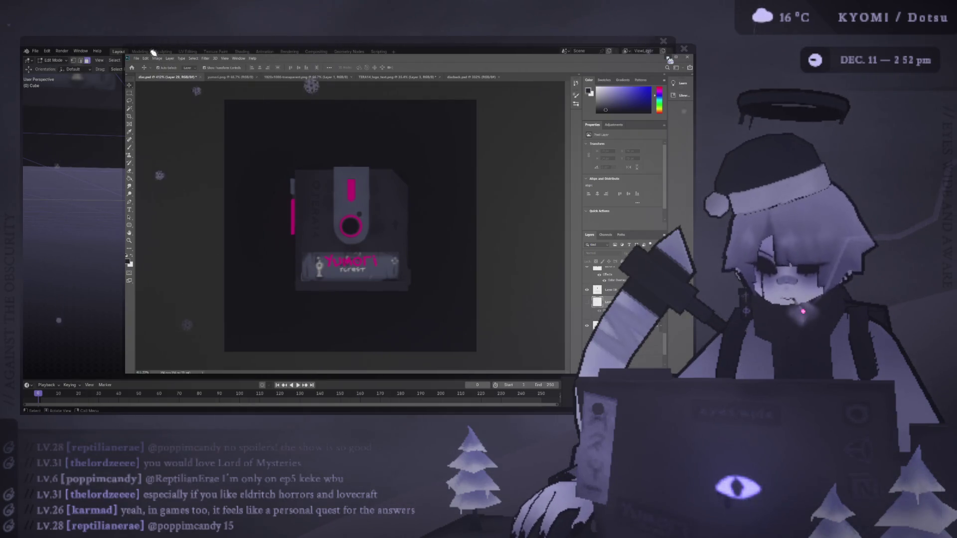
pyautogui.hotkey('alt', 'Tab')
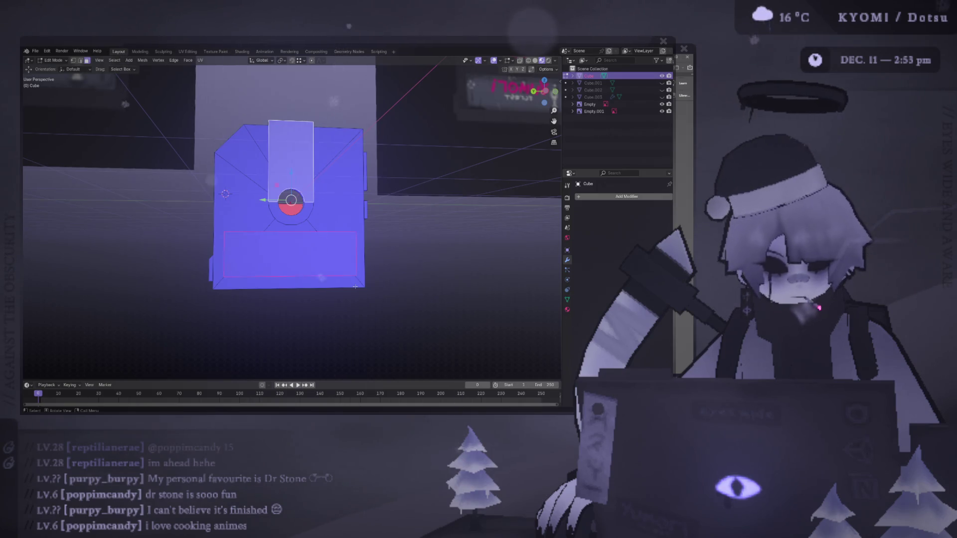
pyautogui.moveTo(356, 287)
pyautogui.mouseDown(button='middle')
pyautogui.moveTo(341, 221)
pyautogui.moveTo(356, 287)
pyautogui.mouseUp(button='middle')
# In the UV Editing workspace, view the disk from the right side and select the linked mesh
pyautogui.click(188, 51)
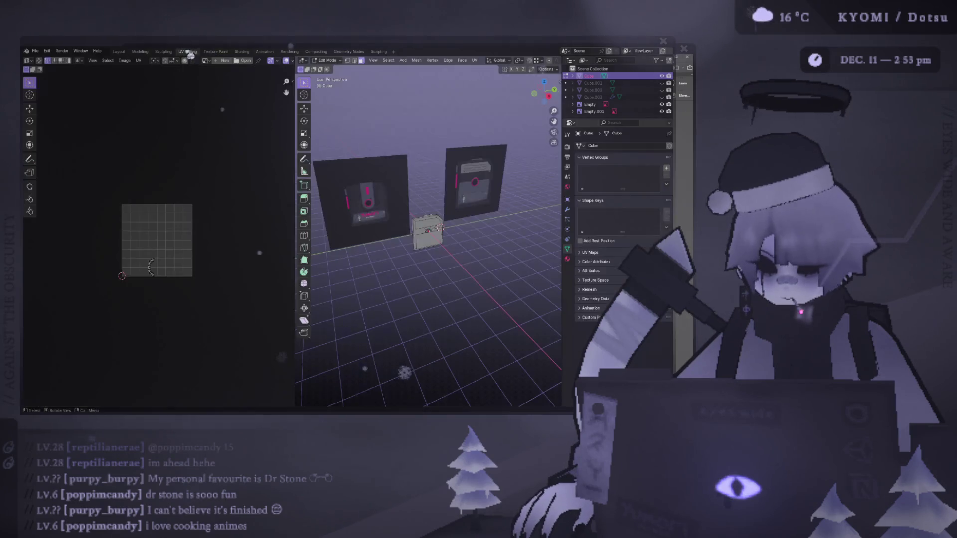
pyautogui.press('KP_3')
pyautogui.press('KP_Decimal')
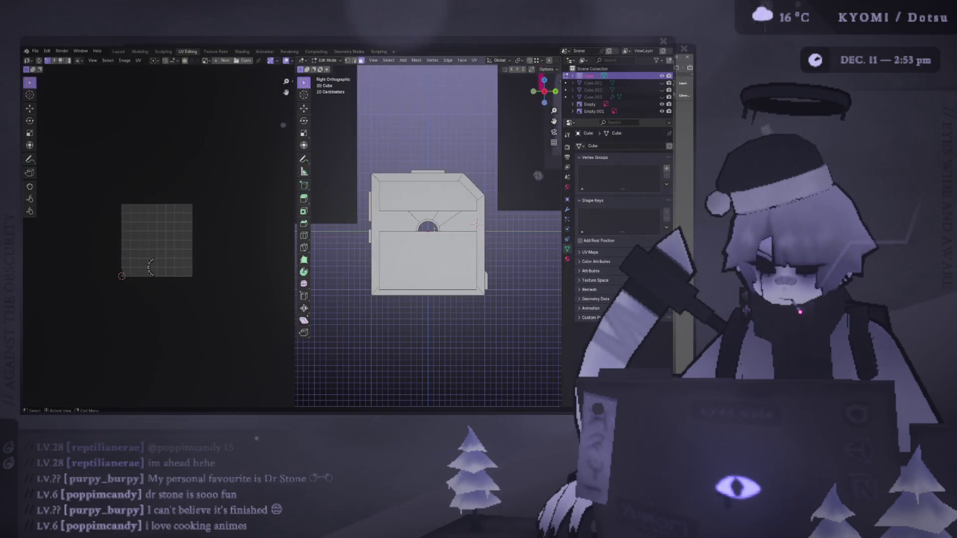
pyautogui.scroll(1, 439, 214)
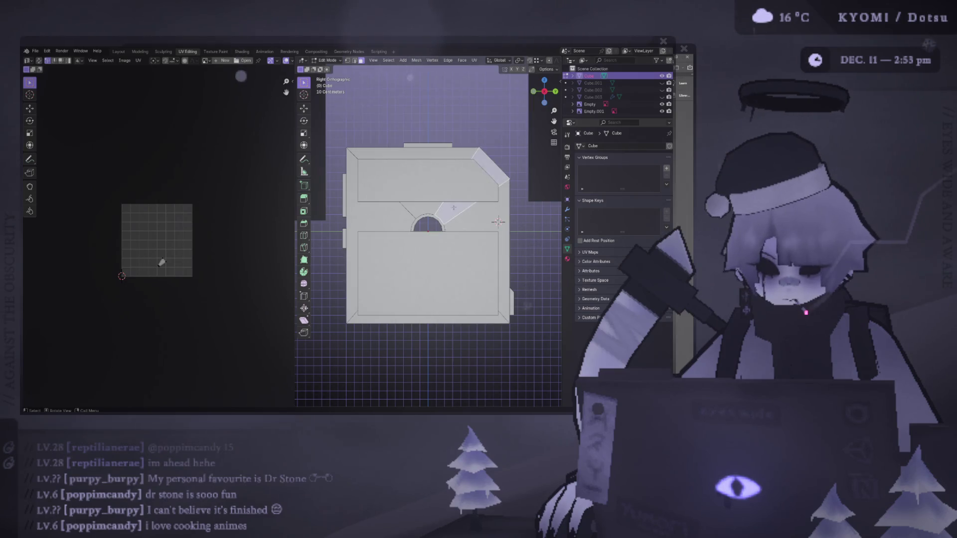
pyautogui.hotkey('ctrl', 'l')
pyautogui.scroll(2, 530, 218)
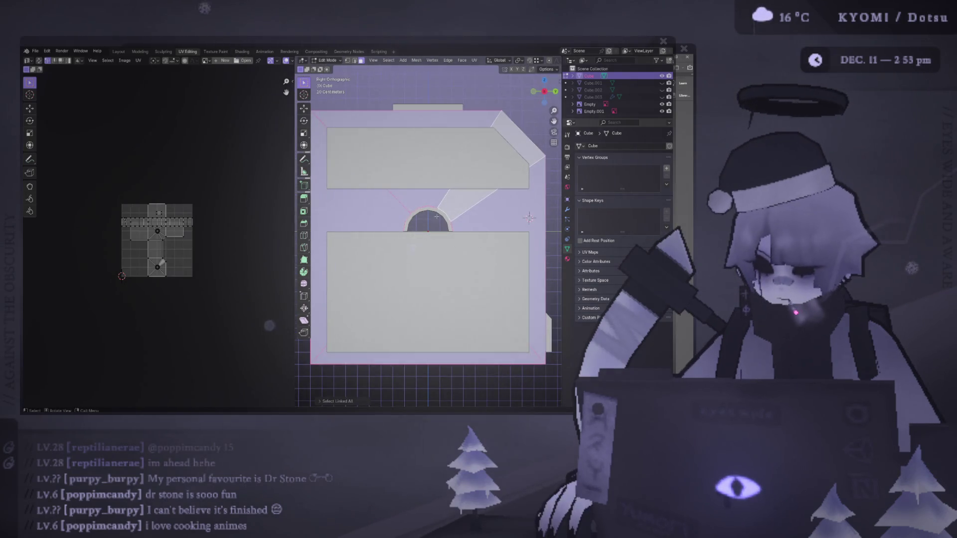
pyautogui.press('ctrl+KP_3')
pyautogui.scroll(-1, 358, 221)
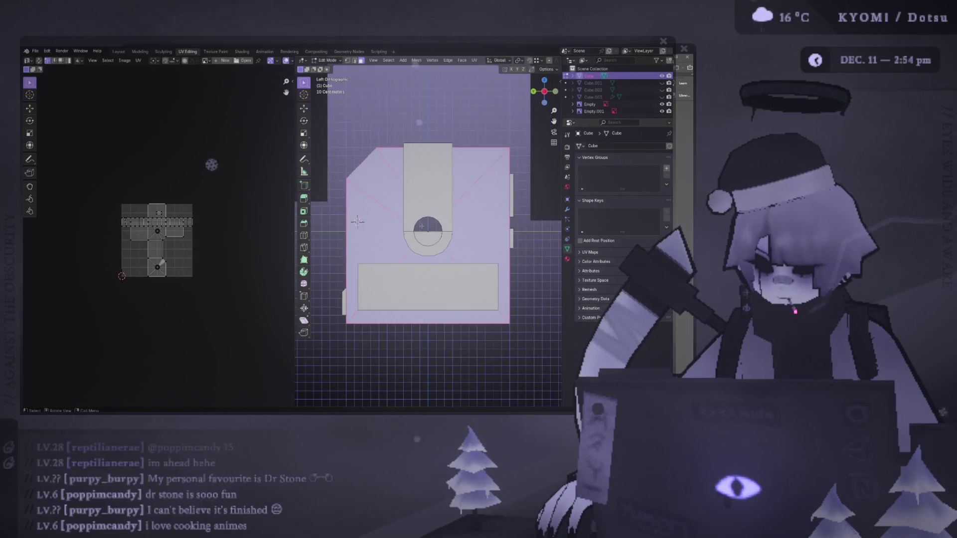
pyautogui.press('KP_3')
pyautogui.scroll(1, 358, 221)
# Project the UVs from view and scale and move the island to fill the texture square
pyautogui.hotkey('ctrl', 'f')
pyautogui.moveTo(485, 298)
pyautogui.click(519, 303)
pyautogui.scroll(2, 234, 239)
pyautogui.press('g')
pyautogui.press('s')
pyautogui.click(256, 223)
pyautogui.press('g')
pyautogui.click(260, 223)
pyautogui.press('s')
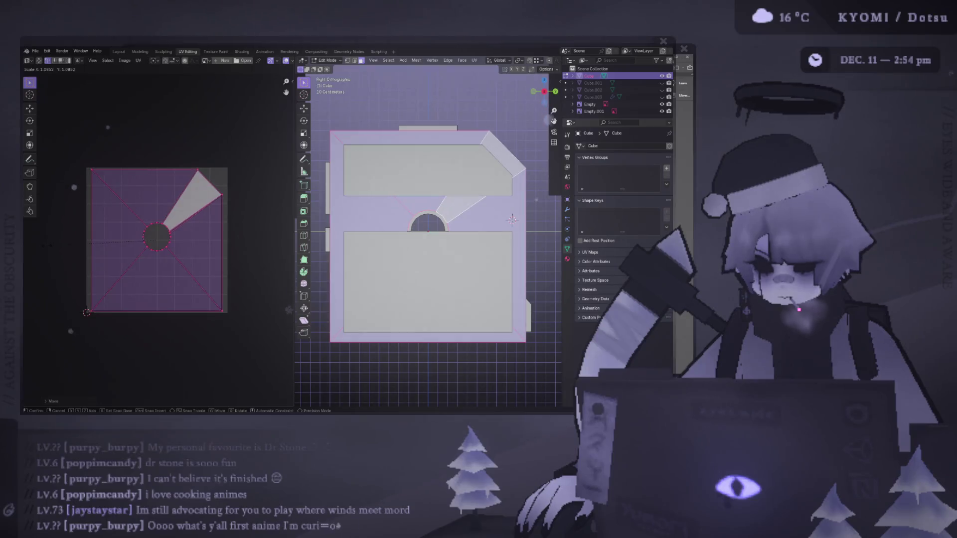
pyautogui.click(47, 249)
# Deselect the UV island and save floppy_disk.blend
pyautogui.moveTo(429, 249)
pyautogui.mouseDown(button='middle')
pyautogui.moveTo(439, 249)
pyautogui.moveTo(449, 224)
pyautogui.moveTo(433, 234)
pyautogui.moveTo(443, 229)
pyautogui.mouseUp(button='middle')
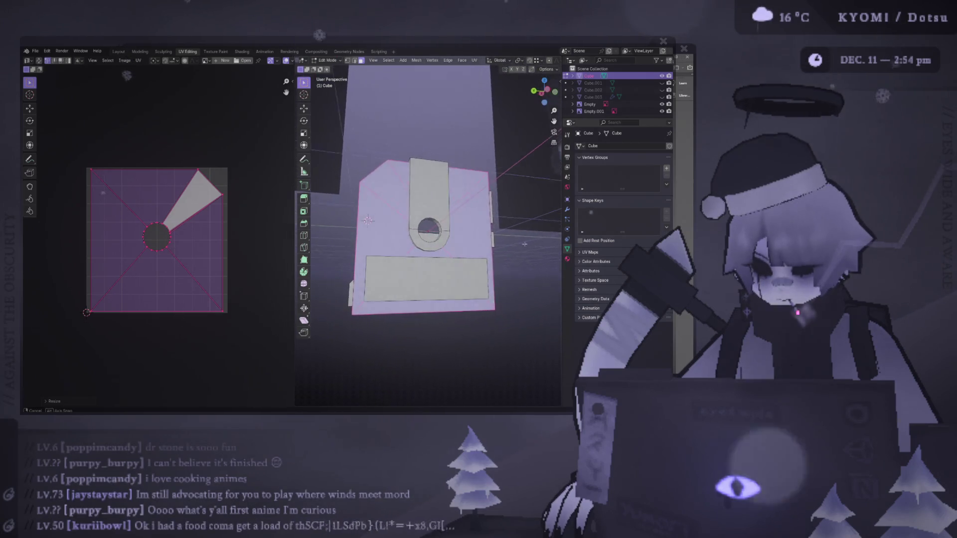
pyautogui.click(261, 319)
pyautogui.hotkey('ctrl', 's')
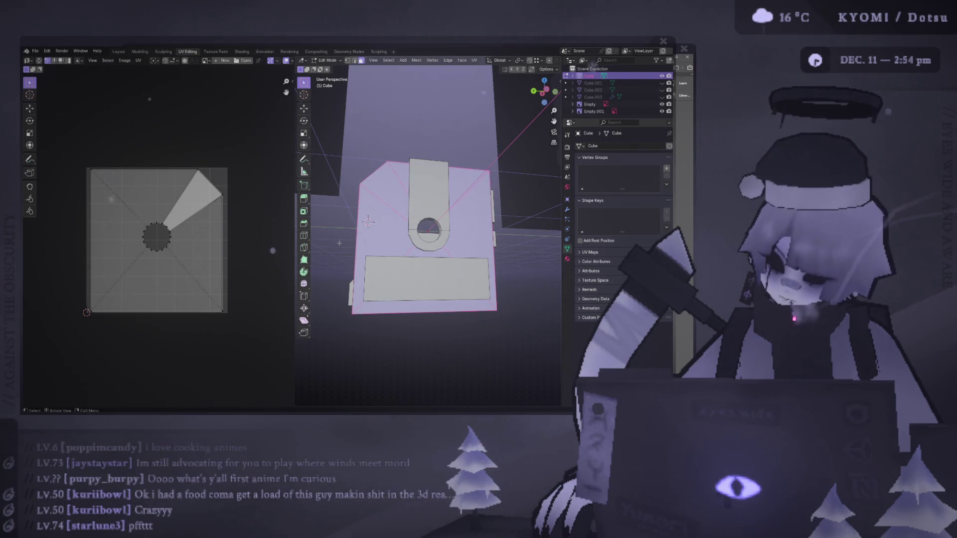
# Hide and reveal the left-side linked faces, then reselect the whole connected disk mesh
pyautogui.click(390, 232)
pyautogui.hotkey('ctrl', 'l')
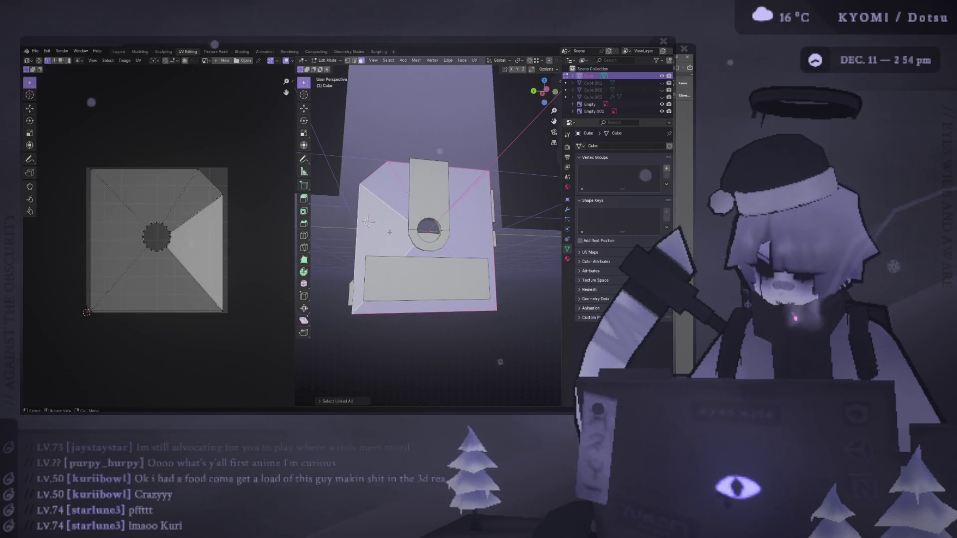
pyautogui.press('h')
pyautogui.moveTo(390, 232); pyautogui.dragTo(372, 234, button='middle')
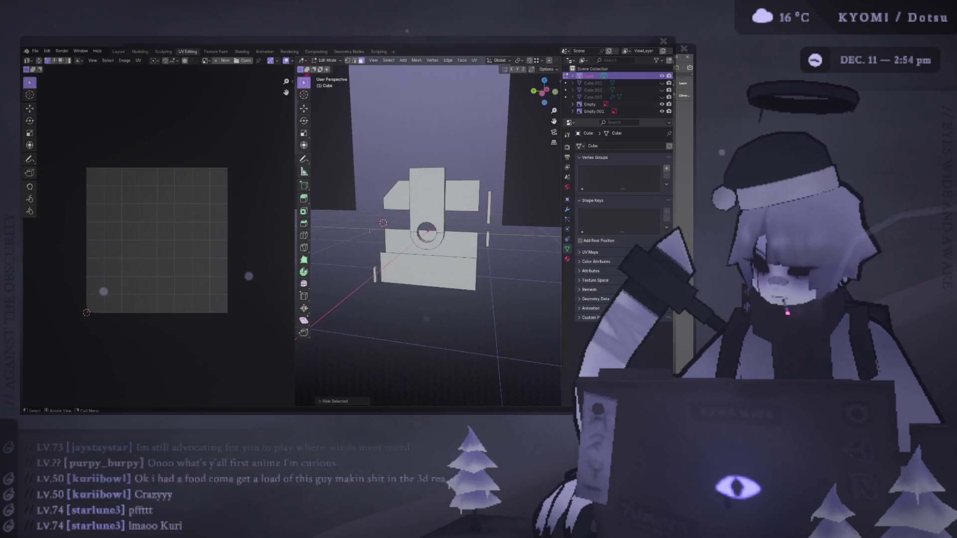
pyautogui.hotkey('alt', 'h')
pyautogui.moveTo(382, 293); pyautogui.dragTo(503, 289, button='middle')
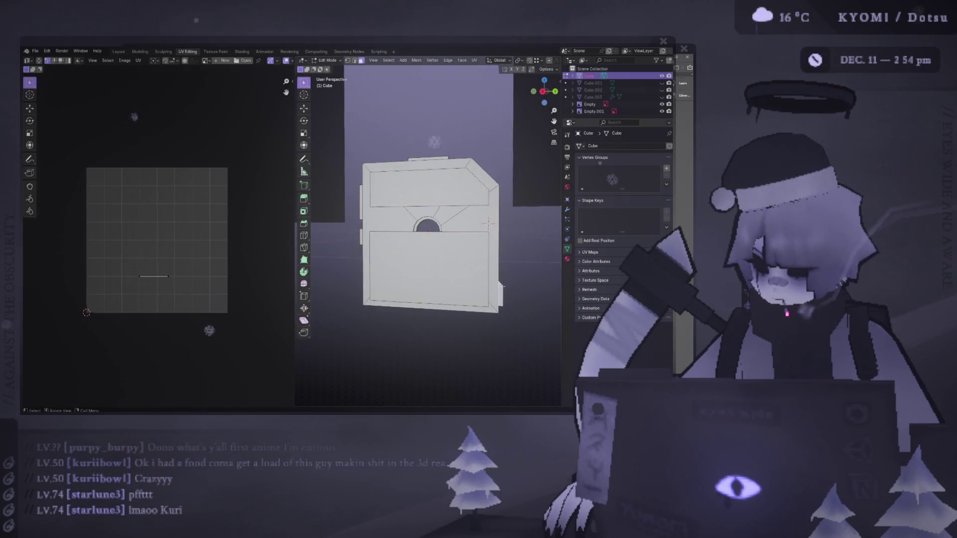
pyautogui.click(503, 286)
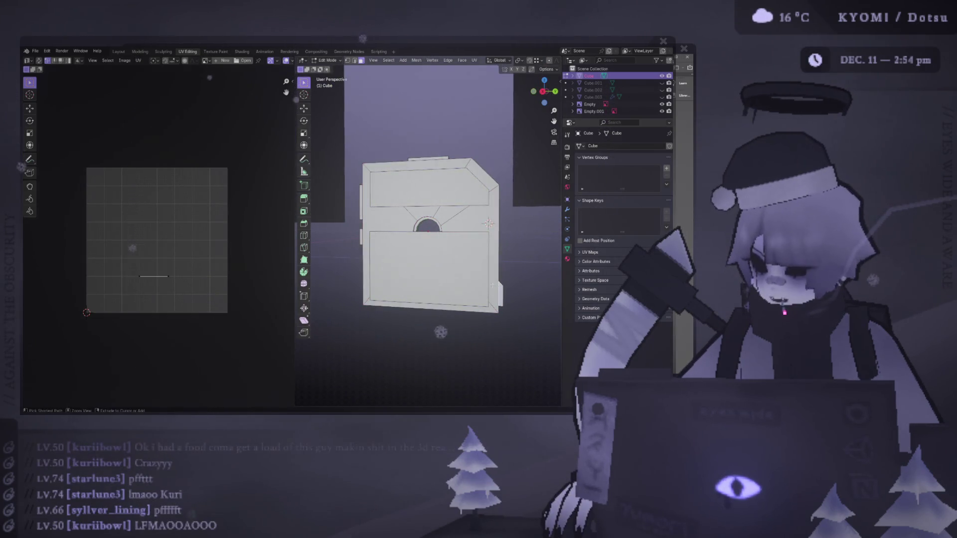
pyautogui.hotkey('ctrl', 'l')
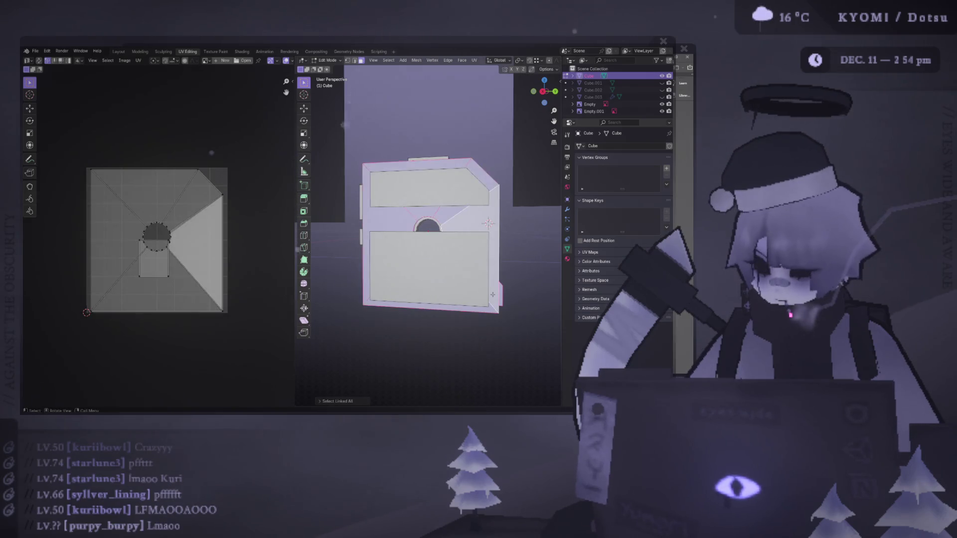
pyautogui.keyDown('alt'); pyautogui.moveTo(552, 277); pyautogui.dragTo(406, 257, button='middle'); pyautogui.keyUp('alt')
# Re-project the body's UVs from the right-side view, then enlarge and shift the island
pyautogui.press('u')
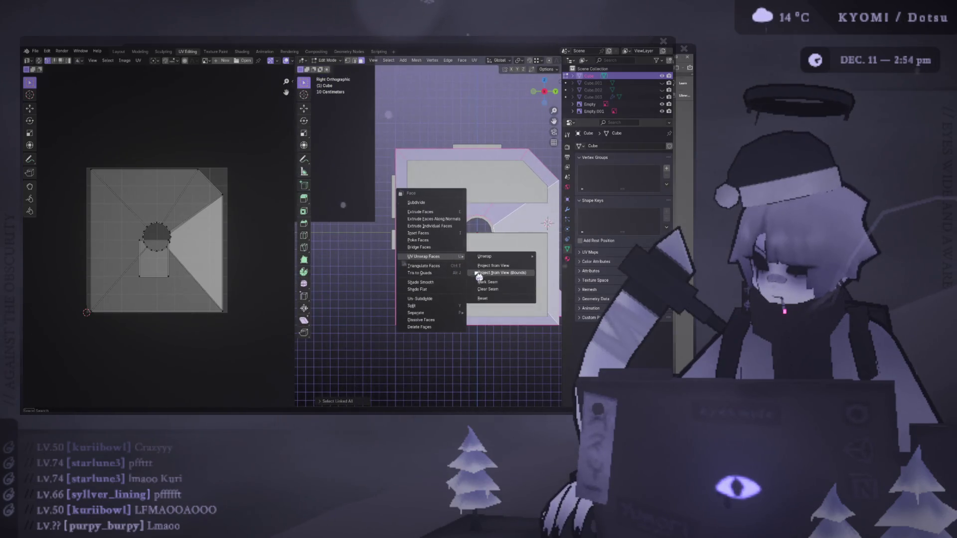
pyautogui.click(439, 271)
pyautogui.moveTo(226, 317); pyautogui.dragTo(123, 181)
pyautogui.press('s')
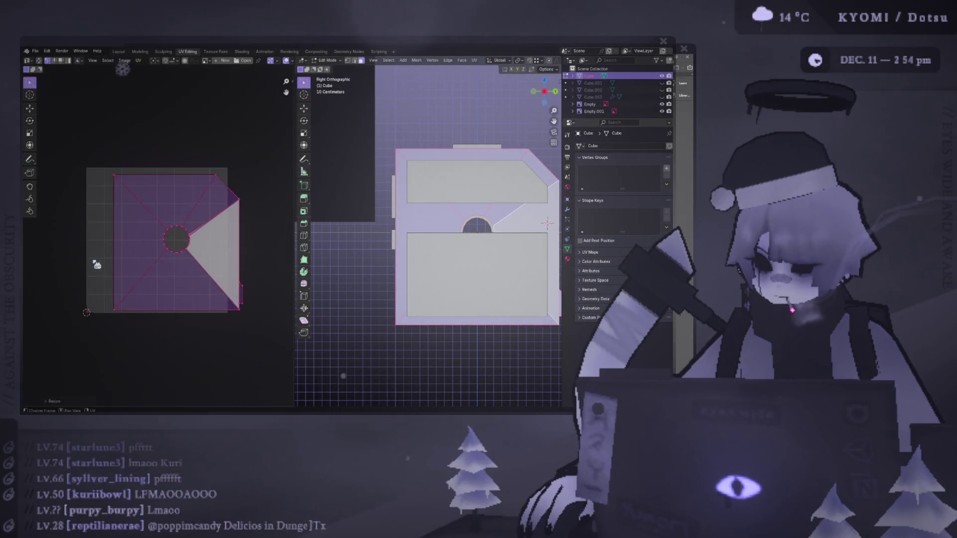
pyautogui.click(231, 290)
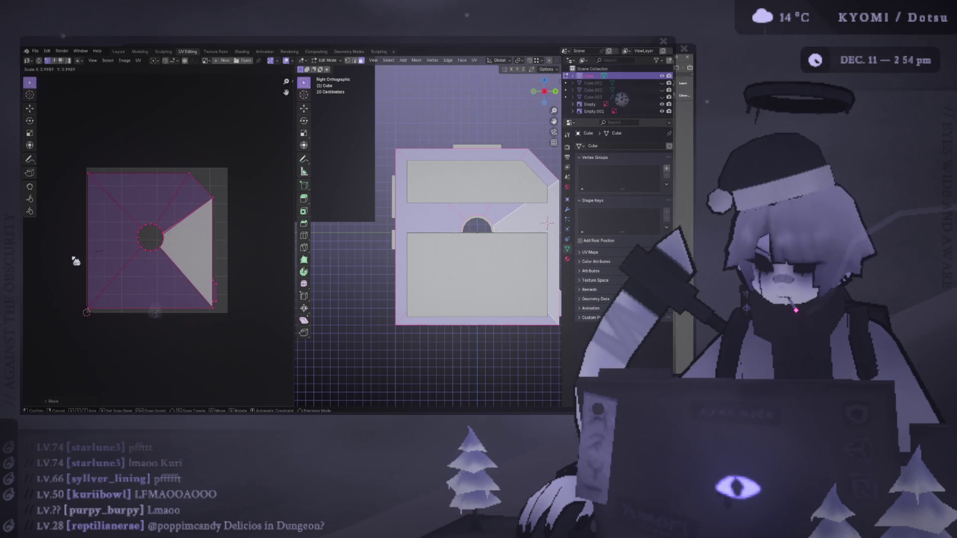
pyautogui.press('g')
pyautogui.click(241, 294)
# Scale the UV island slightly larger, reposition it, and save the file
pyautogui.press('s')
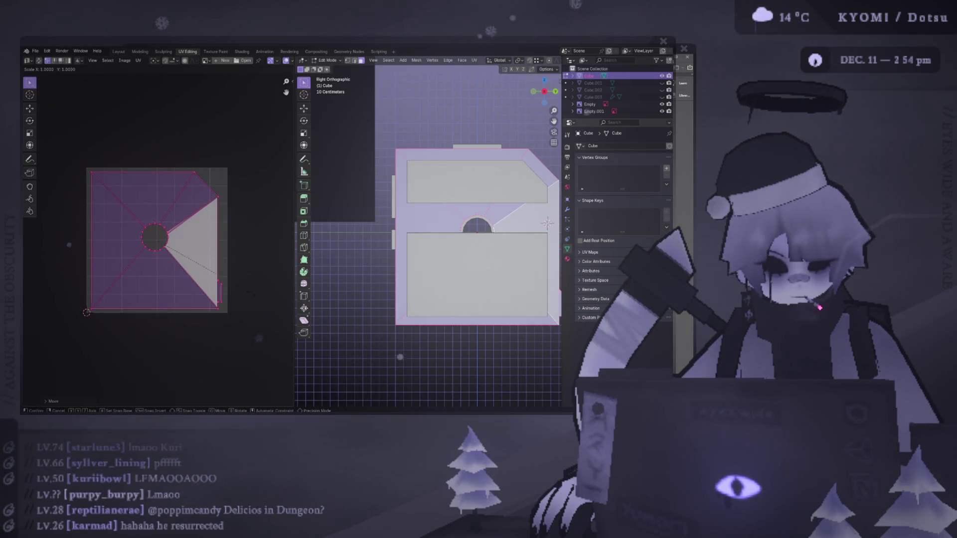
pyautogui.click(258, 290)
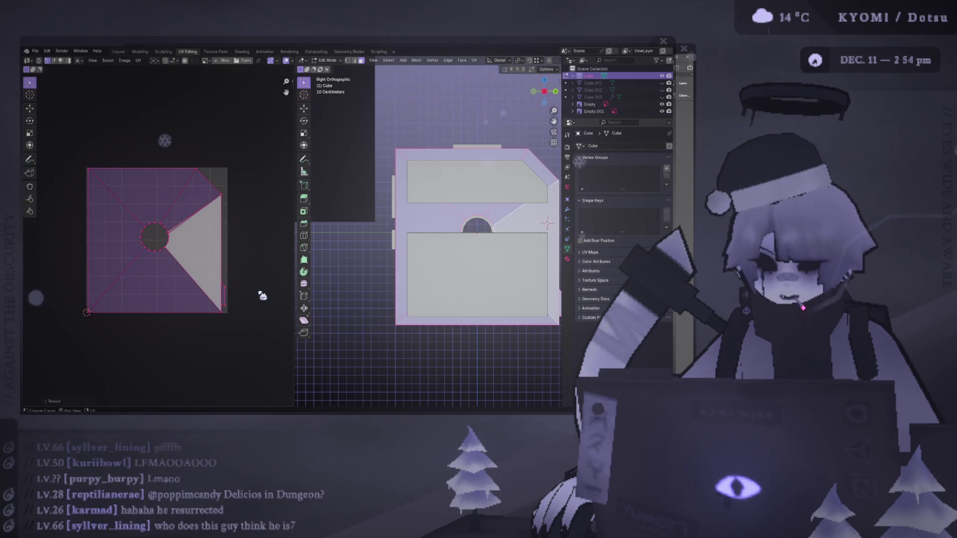
pyautogui.press('g')
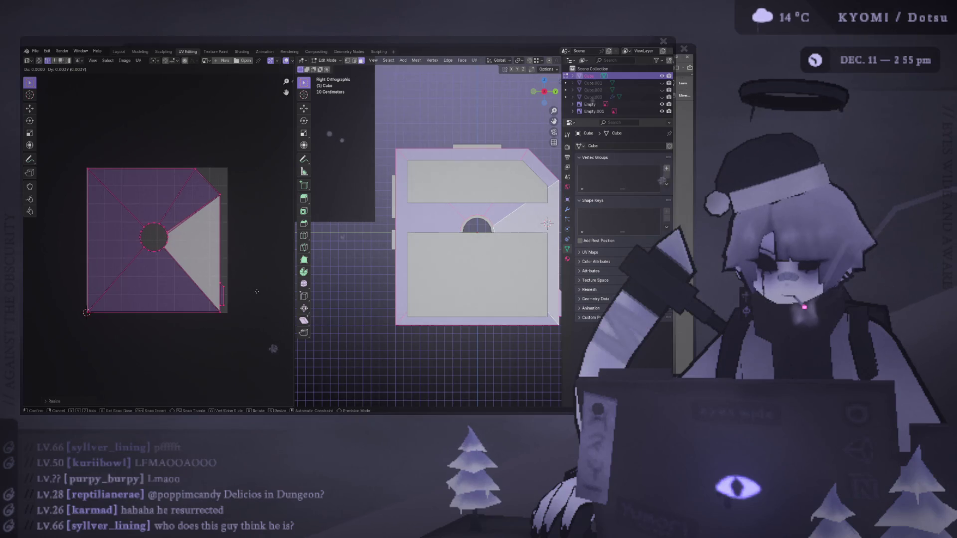
pyautogui.click(257, 292)
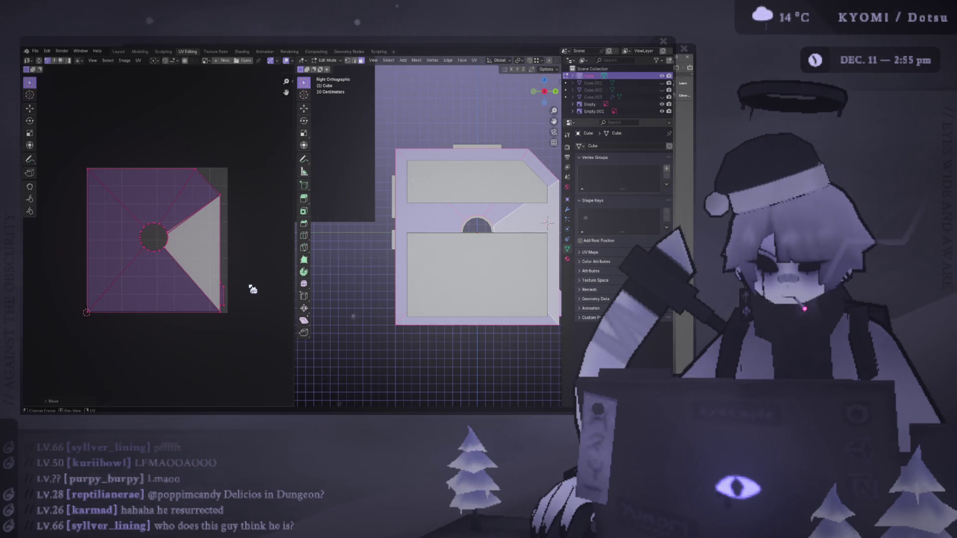
pyautogui.hotkey('ctrl', 's')
# Nudge the UV island slightly into place with the Move tool
pyautogui.scroll(-3, 218, 238)
pyautogui.scroll(2, 239, 312)
pyautogui.scroll(2, 128, 208)
pyautogui.click(30, 109)
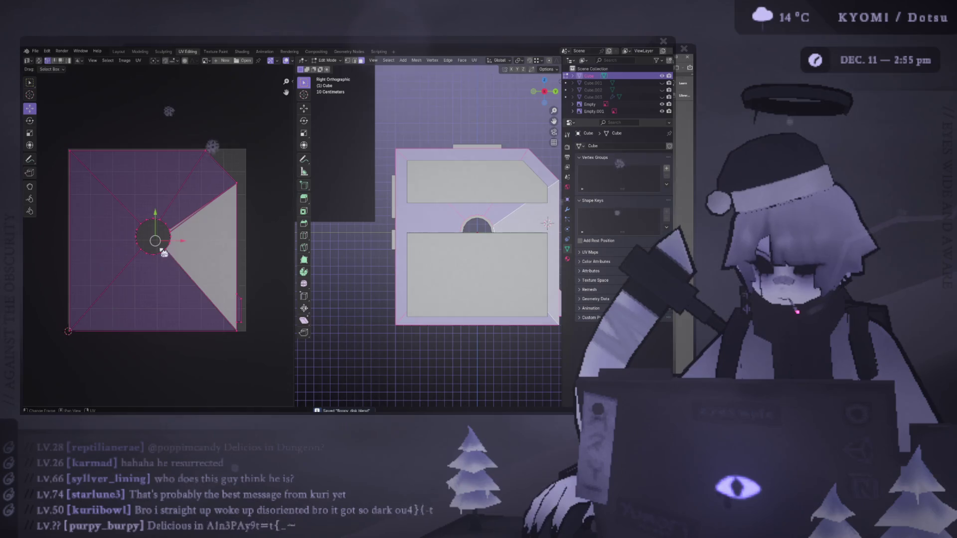
pyautogui.moveTo(175, 240); pyautogui.dragTo(177, 239)
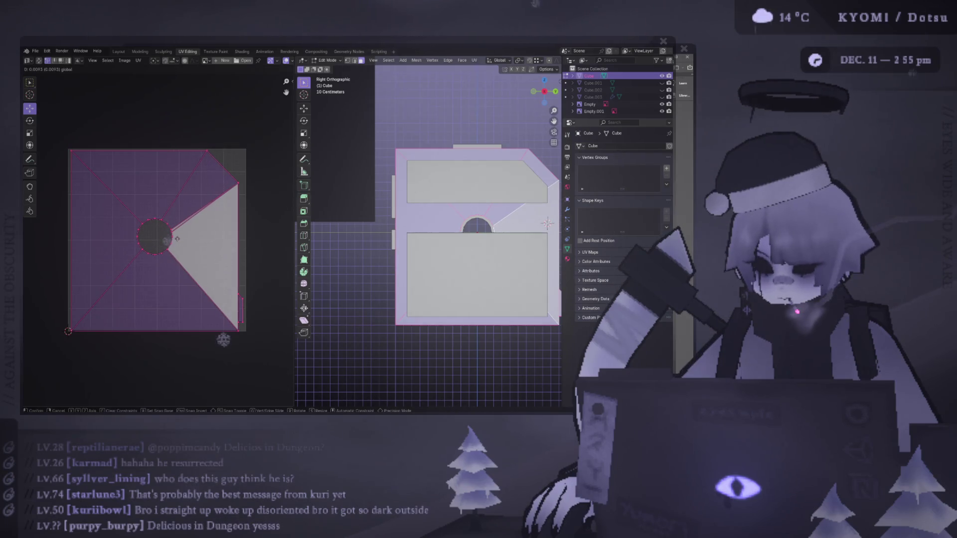
pyautogui.moveTo(178, 240); pyautogui.dragTo(178, 238)
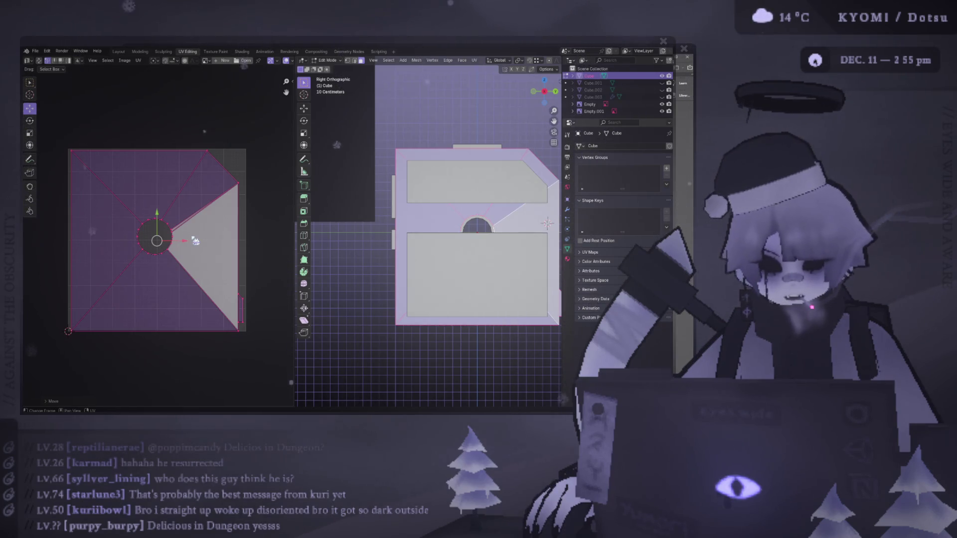
# Resize and nudge the circular hole's UV island, then save the file
pyautogui.moveTo(273, 359)
pyautogui.mouseDown()
pyautogui.moveTo(145, 234)
pyautogui.moveTo(188, 188)
pyautogui.mouseUp()
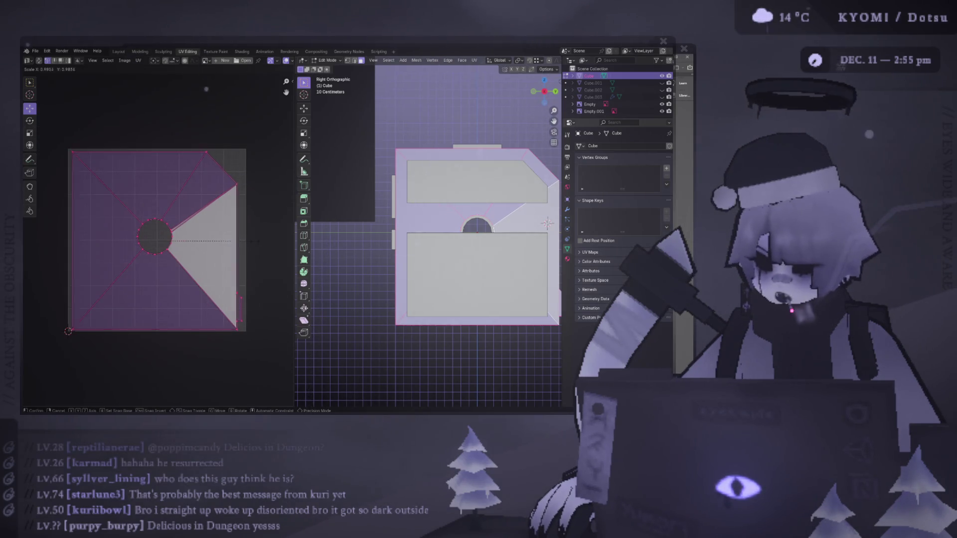
pyautogui.click(264, 242)
pyautogui.moveTo(157, 227); pyautogui.dragTo(158, 218)
pyautogui.press('s')
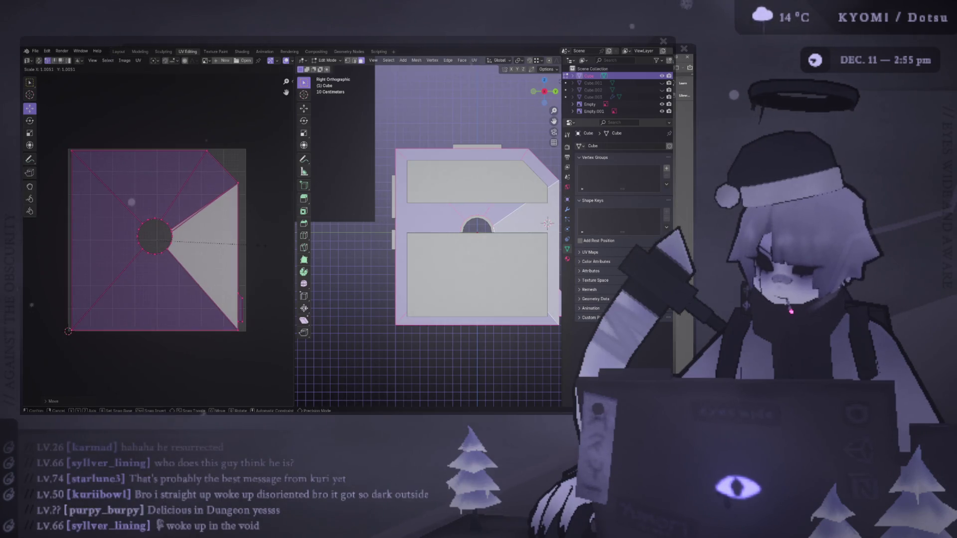
pyautogui.click(264, 246)
pyautogui.hotkey('ctrl', 's')
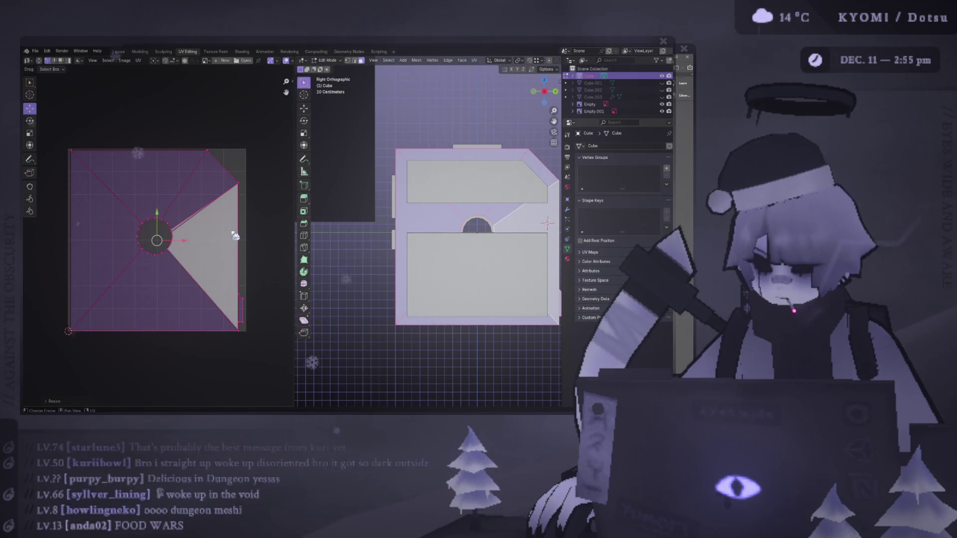
# Select the narrow wedge face and its tip vertex in the UVs, then orbit the model into perspective
pyautogui.scroll(4, 224, 214)
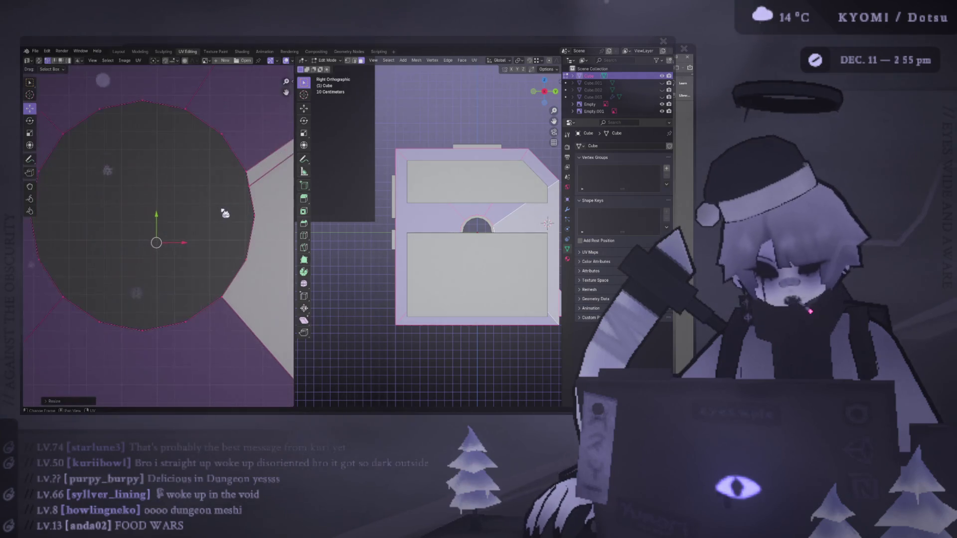
pyautogui.scroll(-2, 206, 215)
pyautogui.moveTo(197, 222); pyautogui.dragTo(158, 246, button='middle')
pyautogui.scroll(-4, 191, 242)
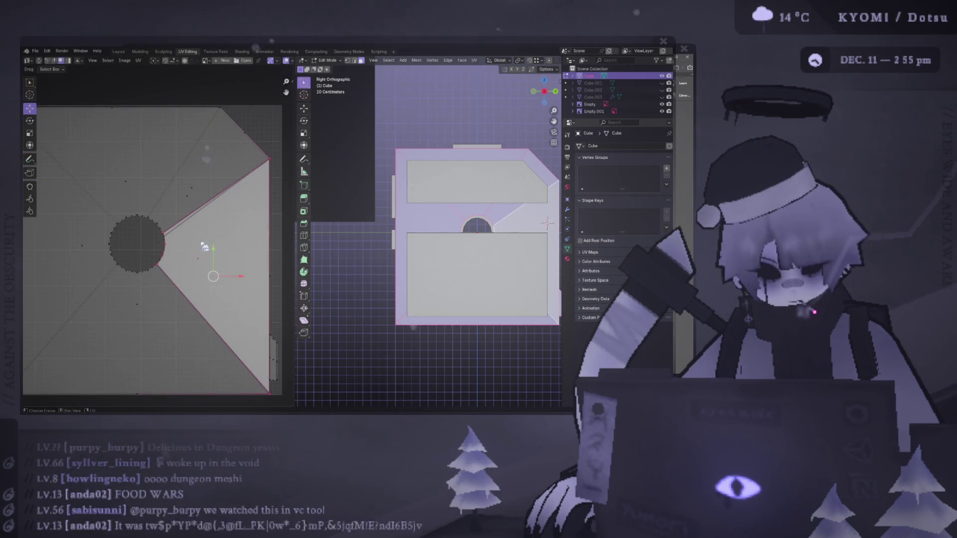
pyautogui.click(192, 208)
pyautogui.scroll(-3, 205, 224)
pyautogui.scroll(6, 235, 231)
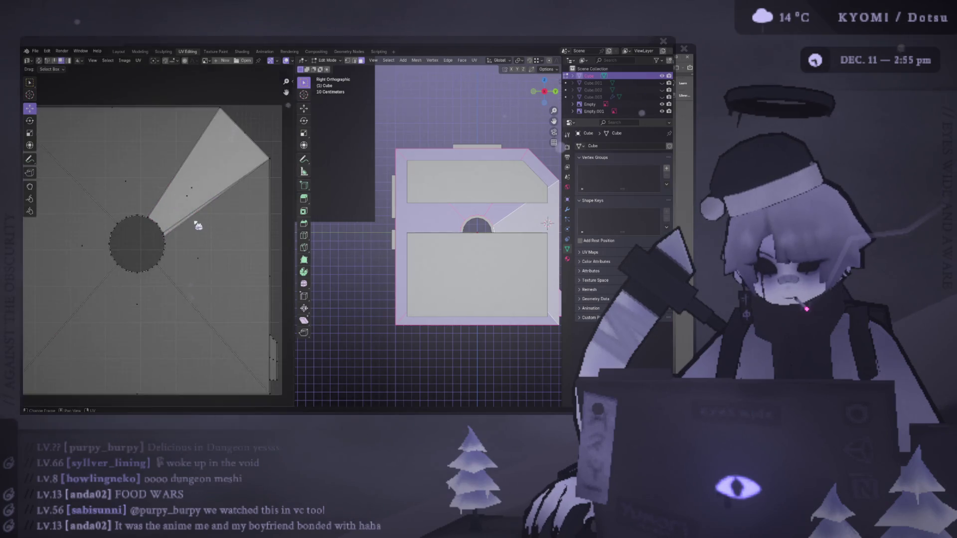
pyautogui.scroll(3, 204, 194)
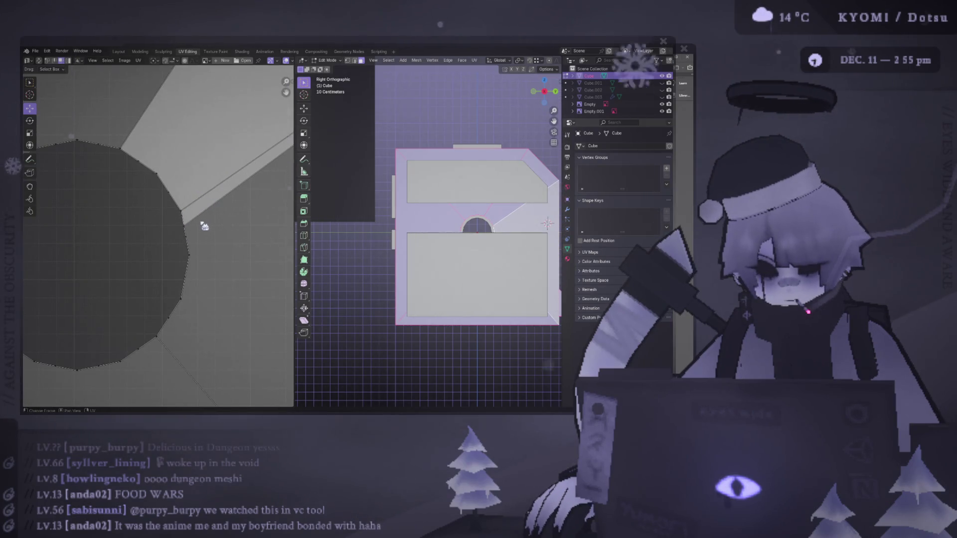
pyautogui.scroll(-3, 203, 222)
pyautogui.click(173, 220)
pyautogui.moveTo(349, 225); pyautogui.dragTo(313, 211, button='middle')
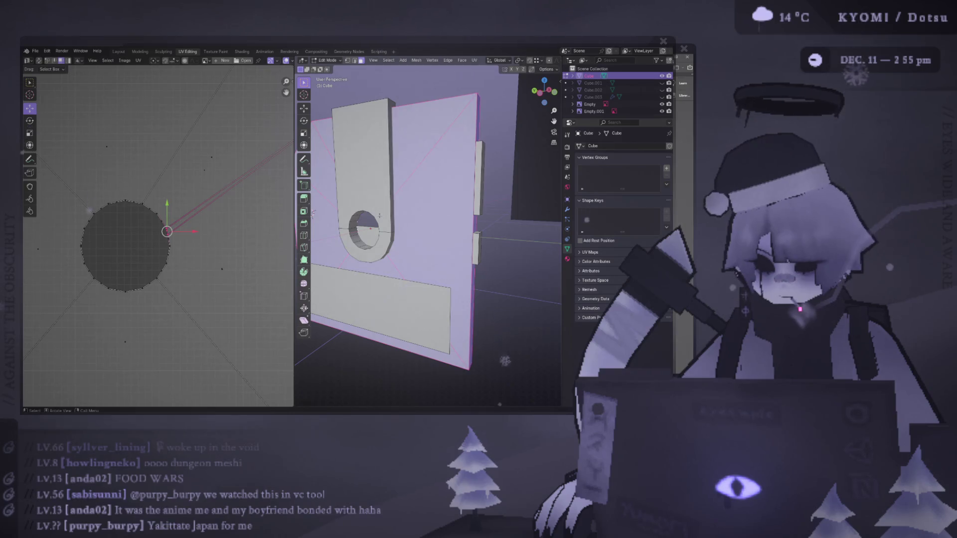
# Hide the connected mesh piece, then duplicate the selected vertex and merge it onto the circle's vertex
pyautogui.press('l')
pyautogui.press('h')
pyautogui.press('ctrl+KP_3')
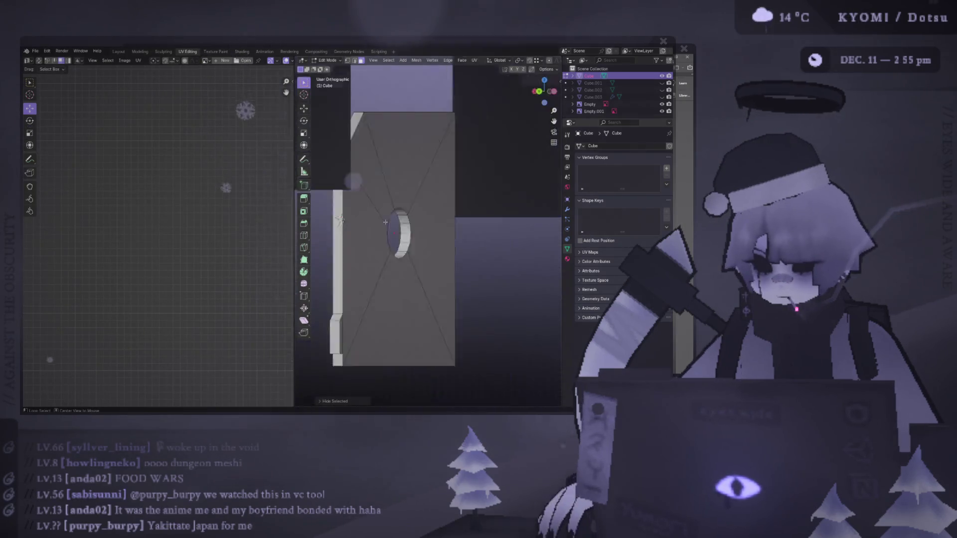
pyautogui.scroll(6, 429, 259)
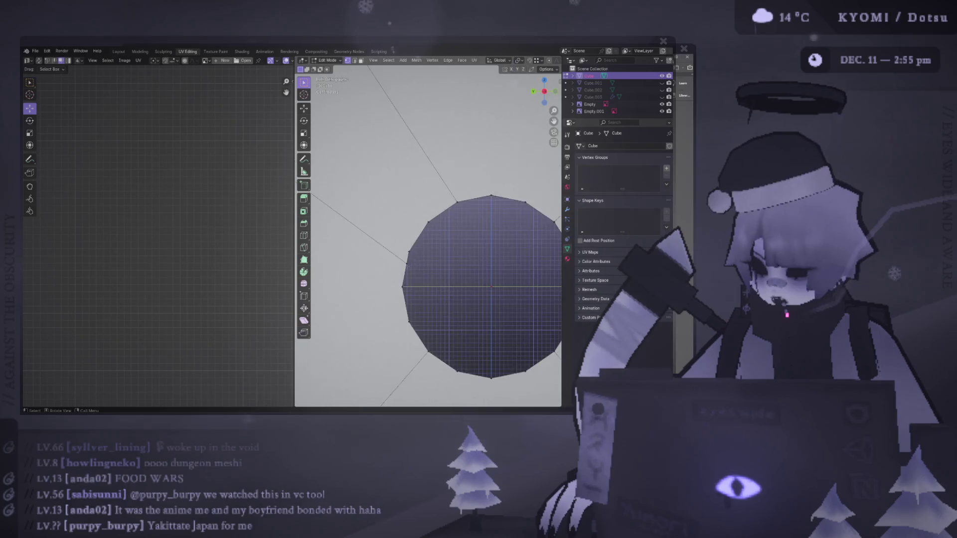
pyautogui.hotkey('shift', 'd')
pyautogui.click(472, 263)
pyautogui.press('m')
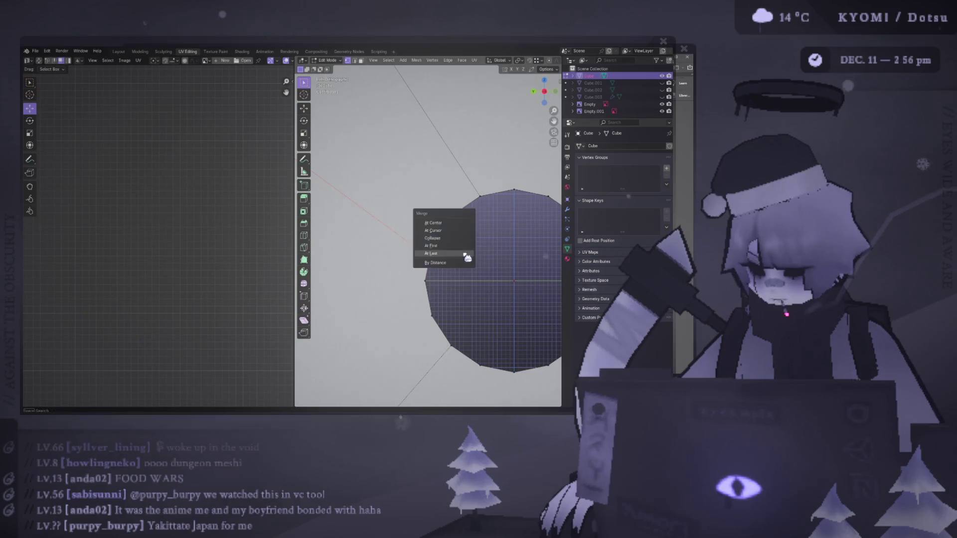
pyautogui.click(464, 255)
pyautogui.press('KP_3')
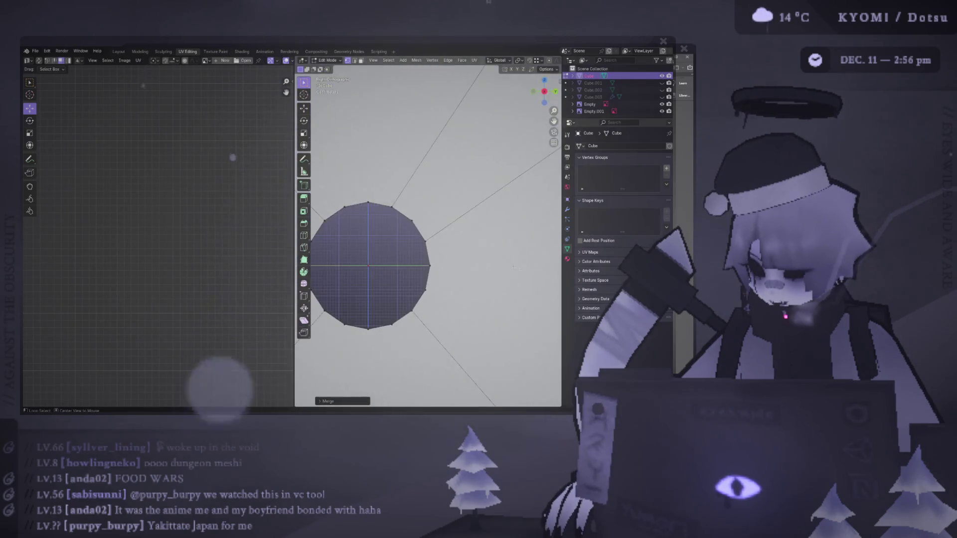
pyautogui.press('ctrl+KP_3')
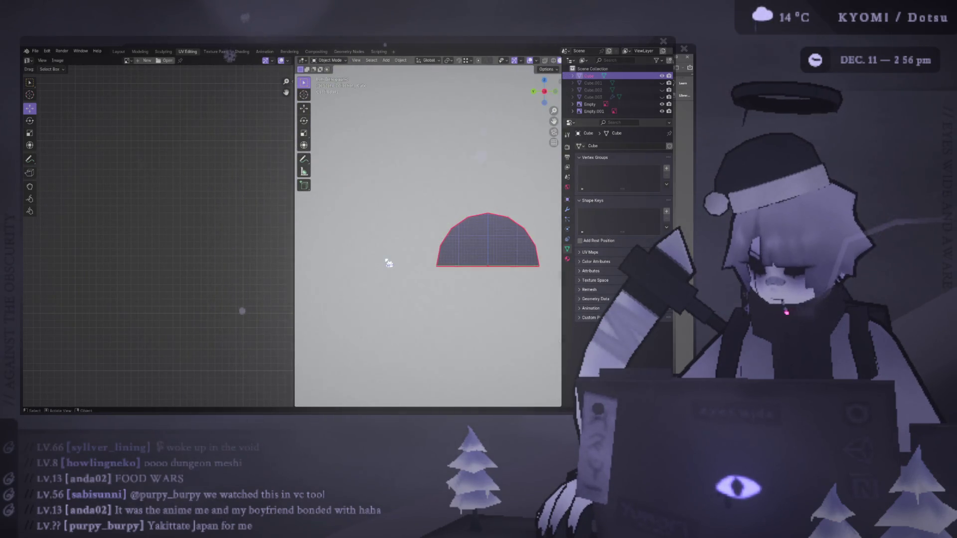
# Select the whole mesh to show its UVs and change the transform pivot point
pyautogui.press('a')
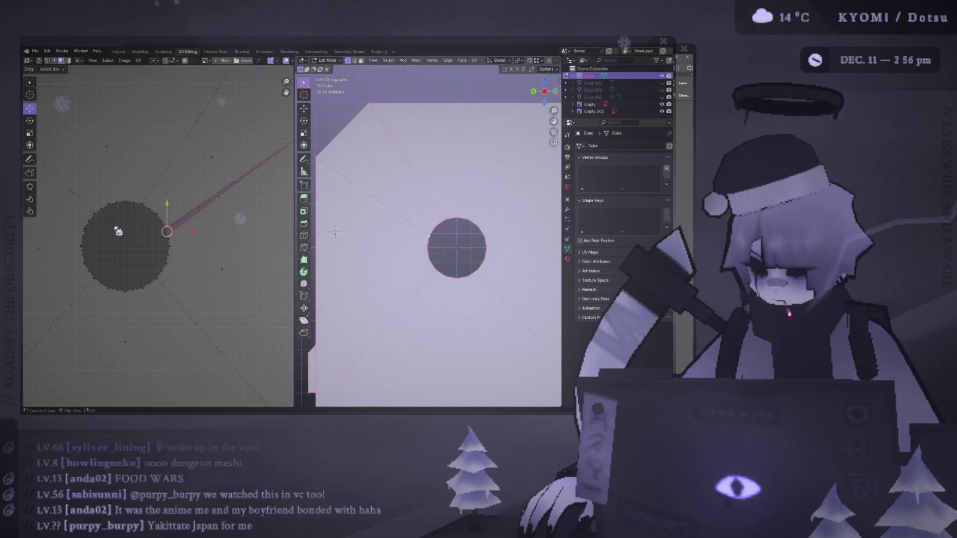
pyautogui.scroll(5, 171, 231)
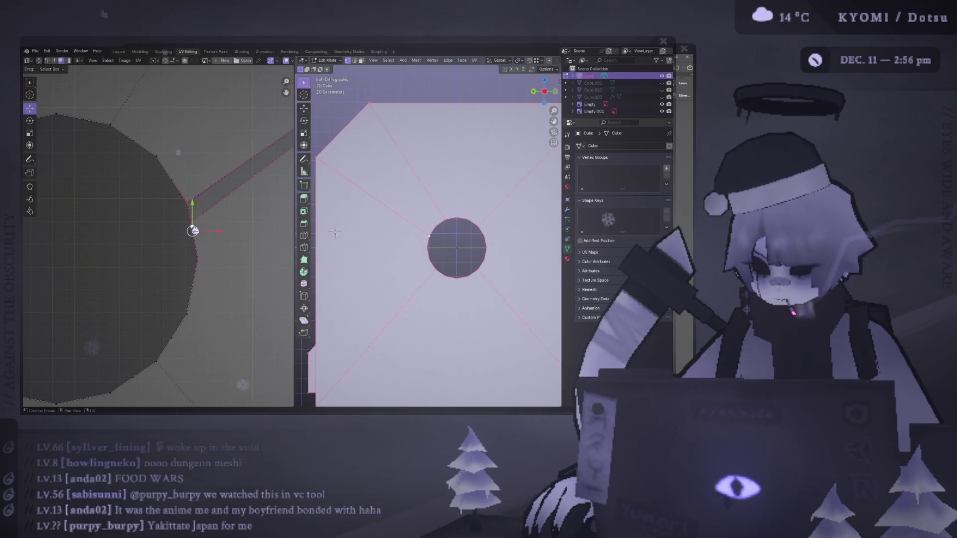
pyautogui.press('g')
pyautogui.press('Escape')
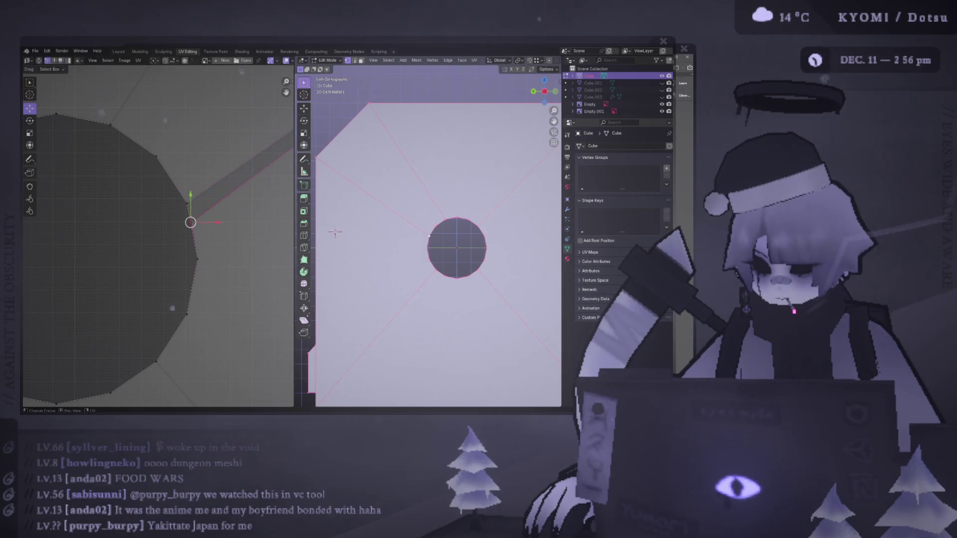
pyautogui.press('g')
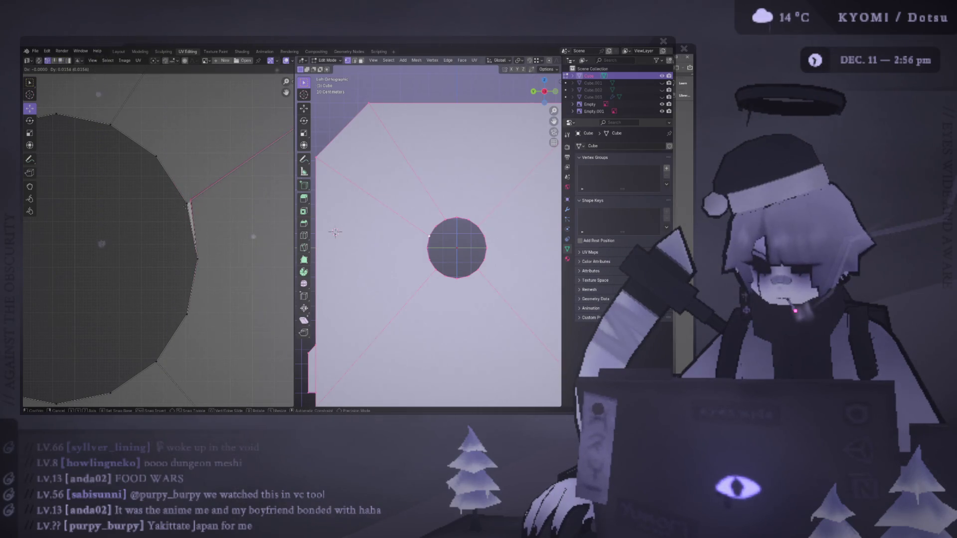
pyautogui.press('Escape')
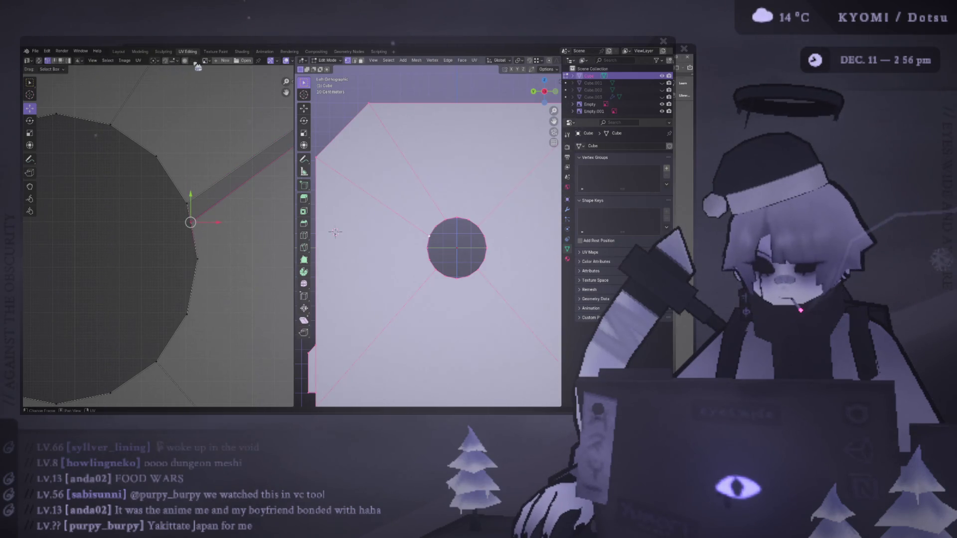
pyautogui.click(155, 61)
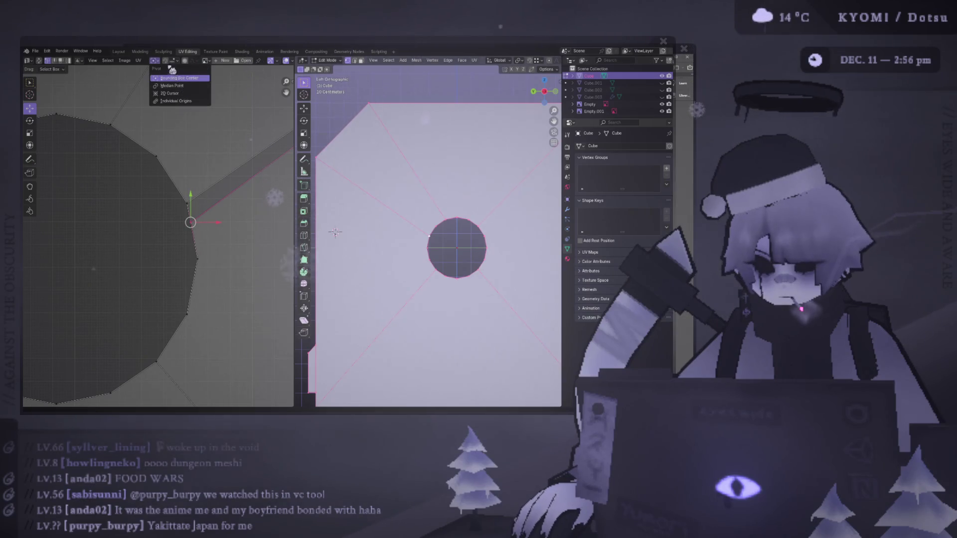
pyautogui.click(155, 60)
pyautogui.click(170, 93)
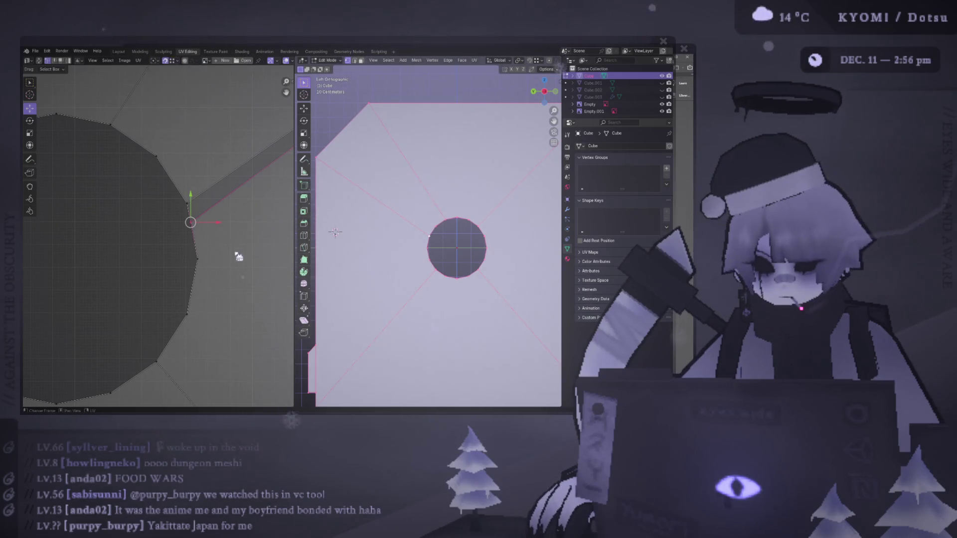
# Move the stray UV vertex up-left toward the wedge, frame the UV map, and save the file
pyautogui.press('g')
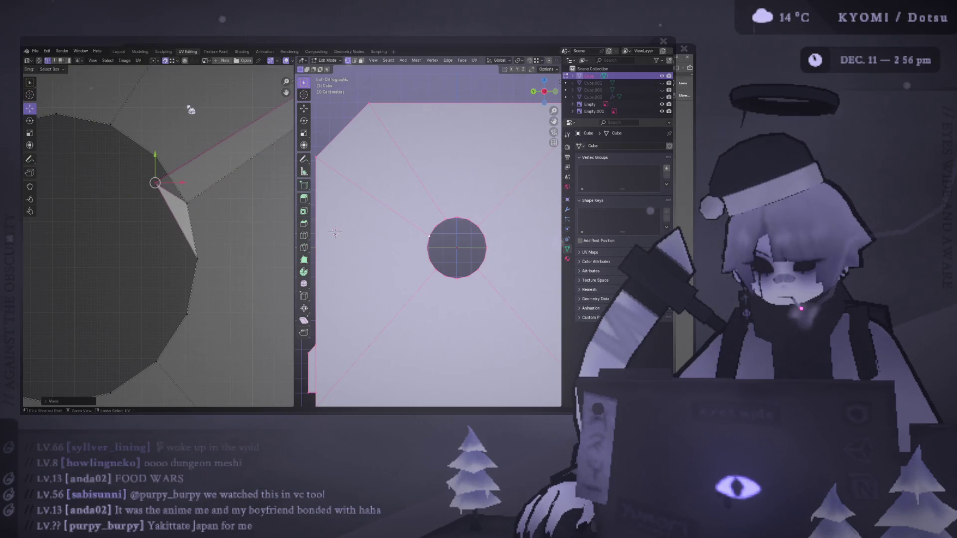
pyautogui.click(189, 211)
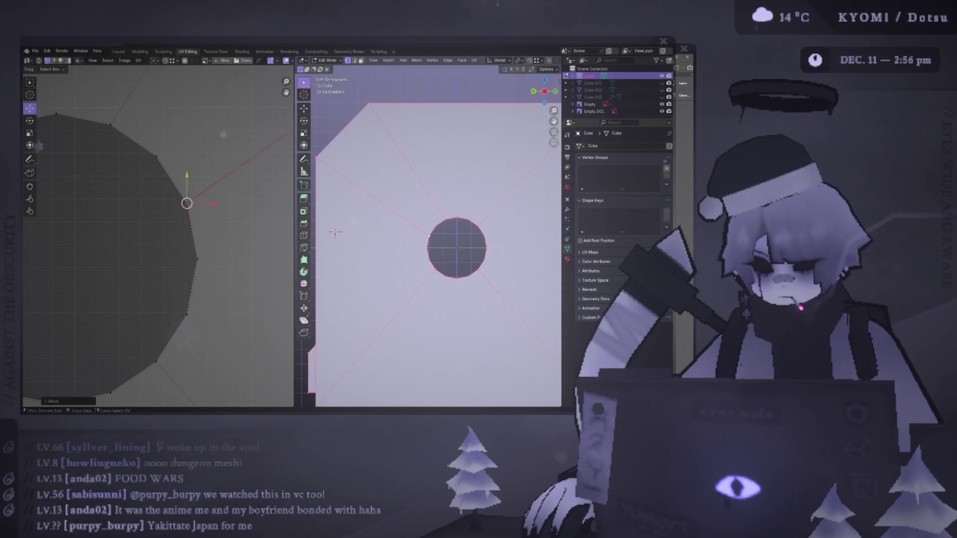
pyautogui.press('Home')
pyautogui.hotkey('ctrl', 's')
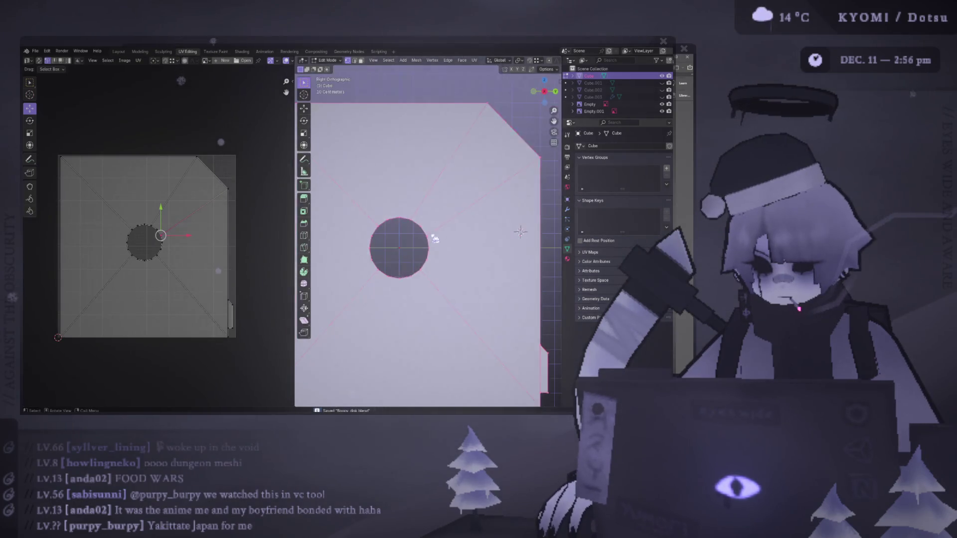
pyautogui.press('KP_3')
pyautogui.scroll(-3, 449, 232)
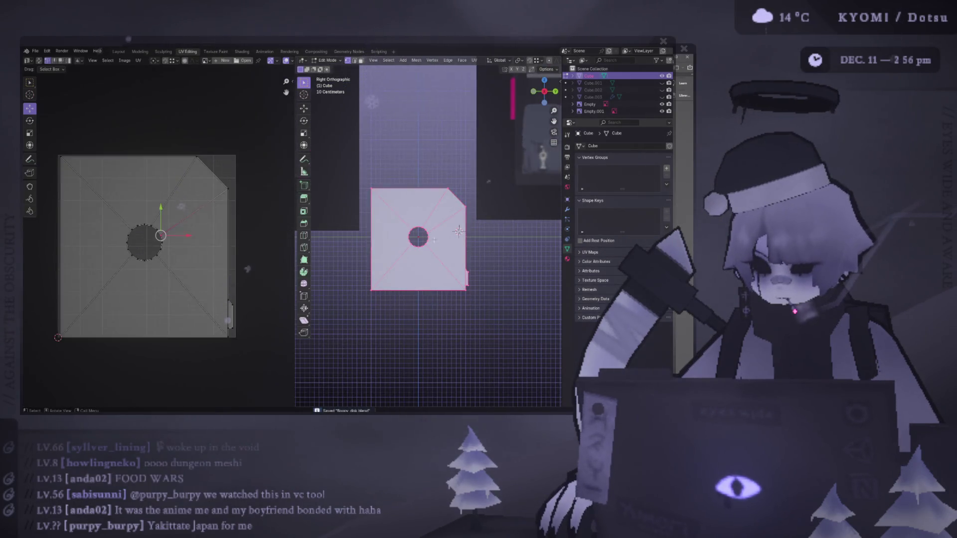
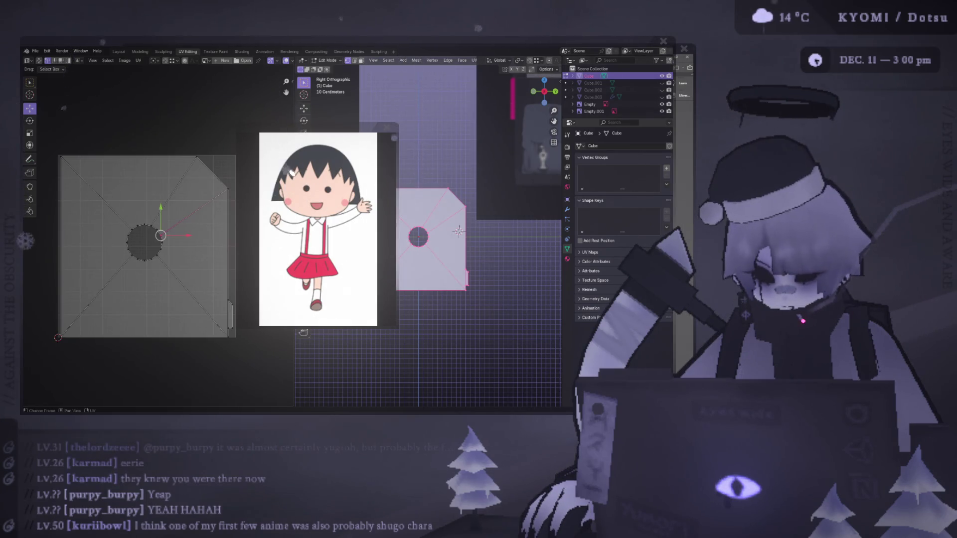
# Shrink the floating cartoon reference image by scrolling until it vanishes from the UV Editor
pyautogui.scroll(-1, 292, 172)
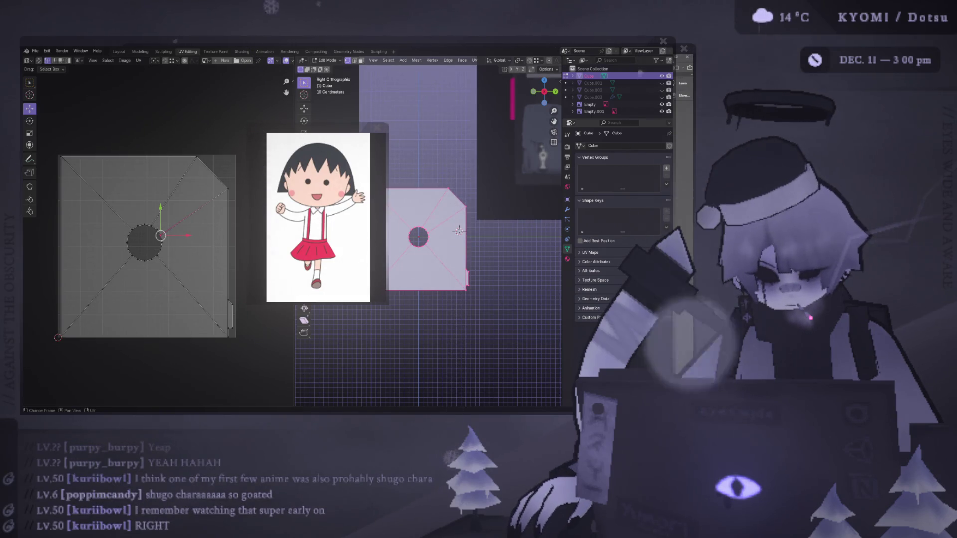
pyautogui.scroll(-3, 319, 209)
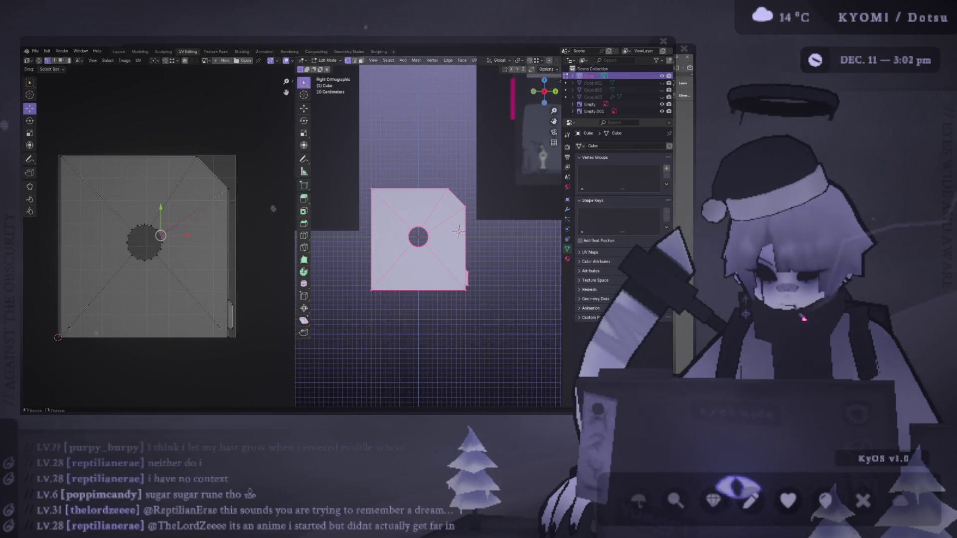
# Pick several faces of the floppy disk and select all their linked pieces with Ctrl+L
pyautogui.scroll(-3, 273, 208)
pyautogui.moveTo(429, 249)
pyautogui.mouseDown(button='middle')
pyautogui.moveTo(449, 240)
pyautogui.moveTo(371, 200)
pyautogui.mouseUp(button='middle')
pyautogui.scroll(1, 370, 200)
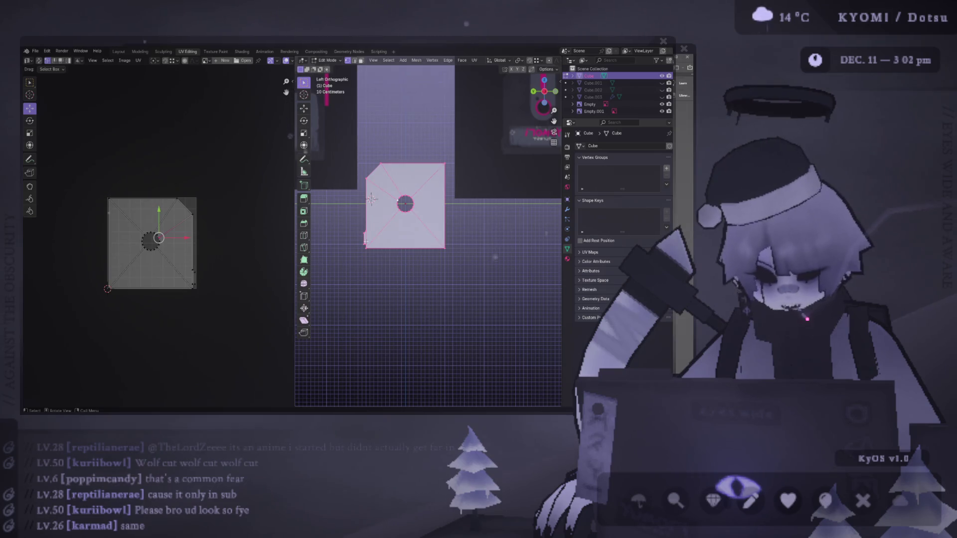
pyautogui.moveTo(351, 207); pyautogui.dragTo(513, 251, button='middle')
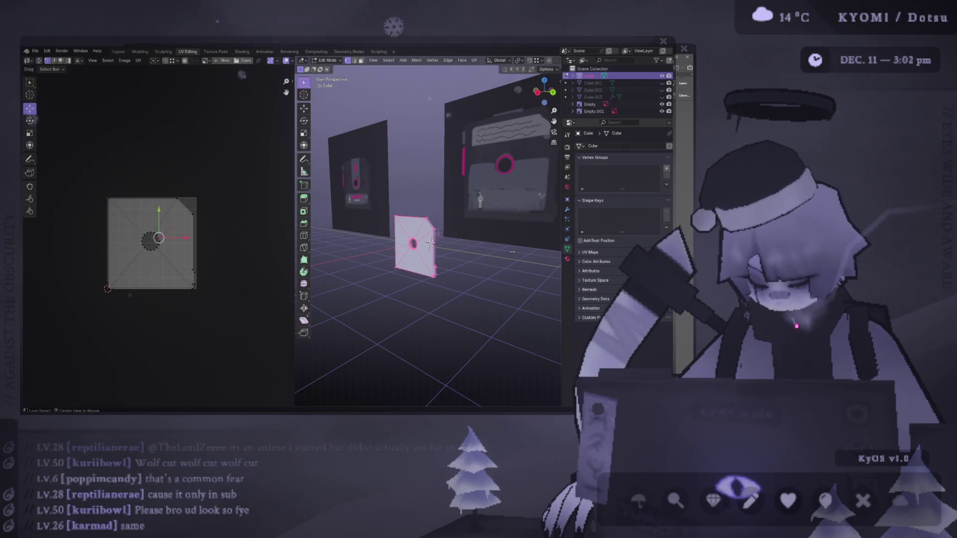
pyautogui.click(512, 252)
pyautogui.scroll(6, 513, 251)
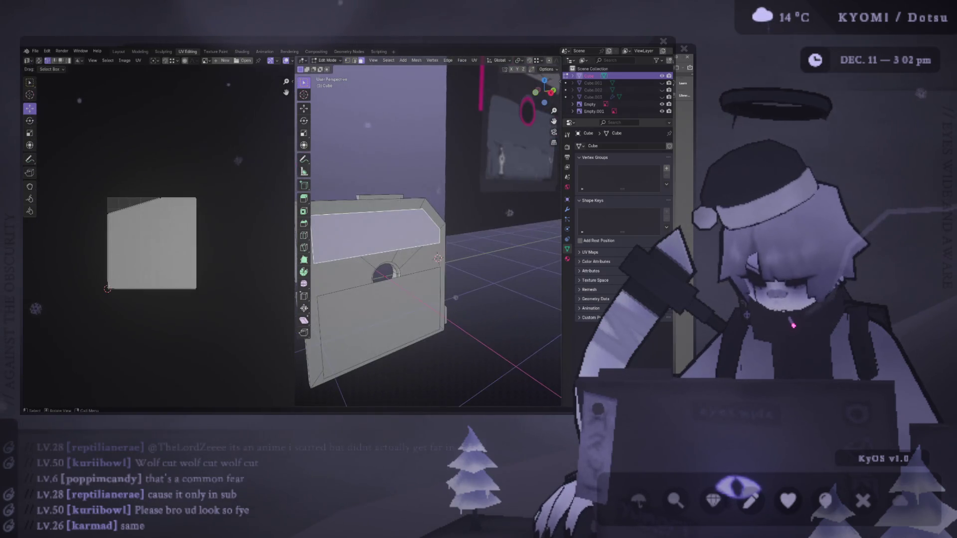
pyautogui.moveTo(389, 199)
pyautogui.mouseDown(button='middle')
pyautogui.moveTo(493, 199)
pyautogui.moveTo(379, 259)
pyautogui.moveTo(348, 335)
pyautogui.moveTo(334, 293)
pyautogui.moveTo(415, 245)
pyautogui.moveTo(450, 247)
pyautogui.mouseUp(button='middle')
pyautogui.keyDown('shift'); pyautogui.click(433, 198); pyautogui.keyUp('shift')
pyautogui.click(379, 259)
pyautogui.hotkey('ctrl', 'l')
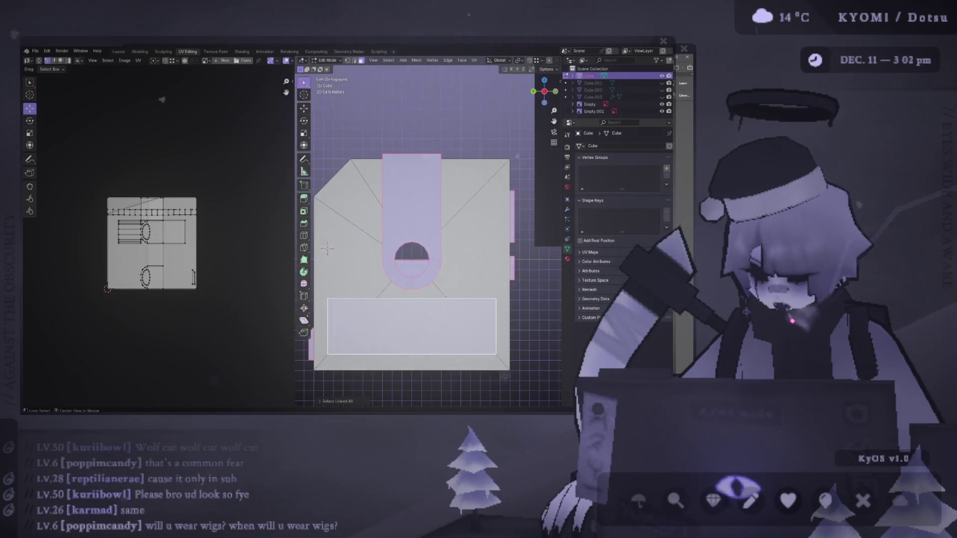
# Drop the bottom rectangle from the selection and select the linked side faces instead
pyautogui.keyDown('shift'); pyautogui.click(434, 320); pyautogui.keyUp('shift')
pyautogui.moveTo(436, 221)
pyautogui.mouseDown(button='middle')
pyautogui.moveTo(448, 178)
pyautogui.moveTo(434, 214)
pyautogui.mouseUp(button='middle')
pyautogui.keyDown('shift'); pyautogui.click(486, 305); pyautogui.keyUp('shift')
pyautogui.moveTo(486, 304); pyautogui.dragTo(480, 315, button='middle')
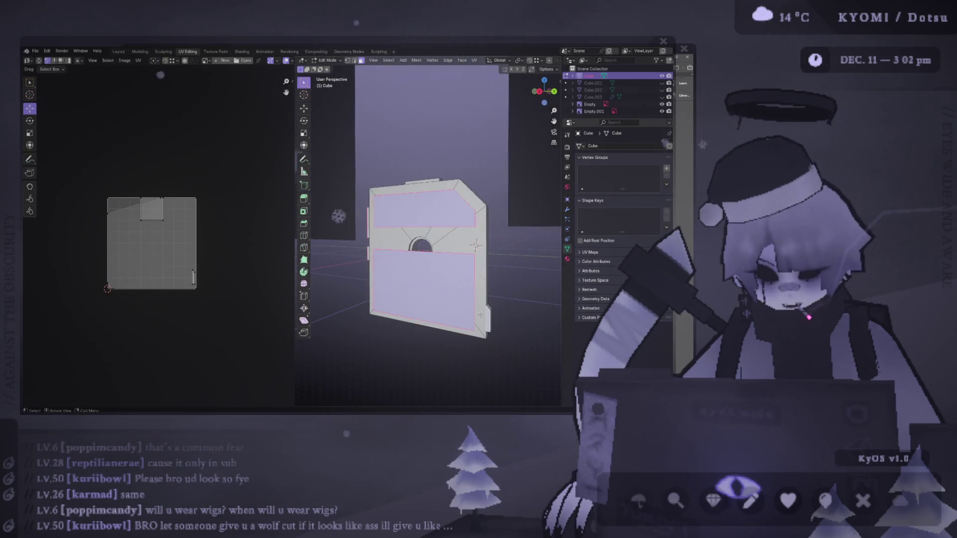
pyautogui.hotkey('ctrl', 'l')
# Project the side faces' UVs from the right side view and move the island up-left
pyautogui.press('KP_3')
pyautogui.hotkey('ctrl', 'f')
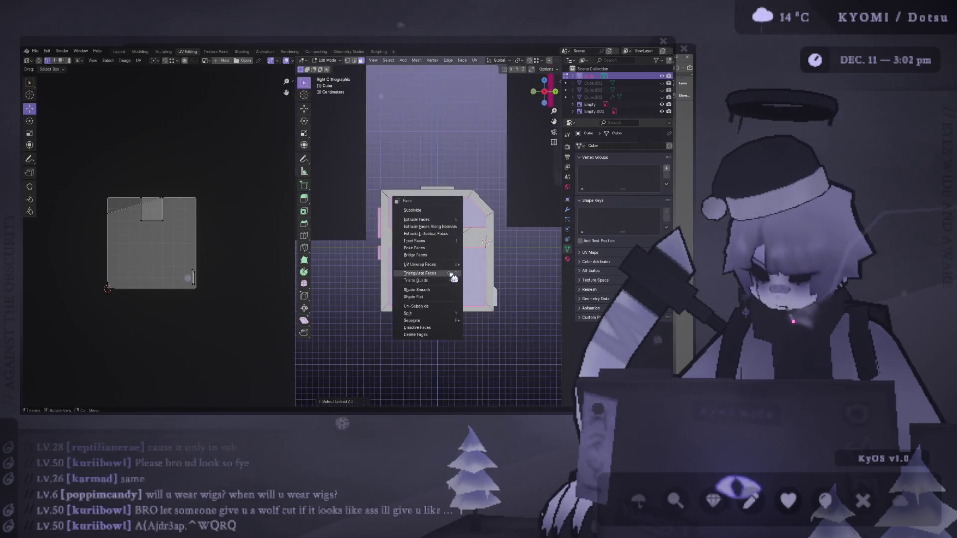
pyautogui.moveTo(455, 269)
pyautogui.click(488, 274)
pyautogui.scroll(2, 199, 272)
pyautogui.press('g')
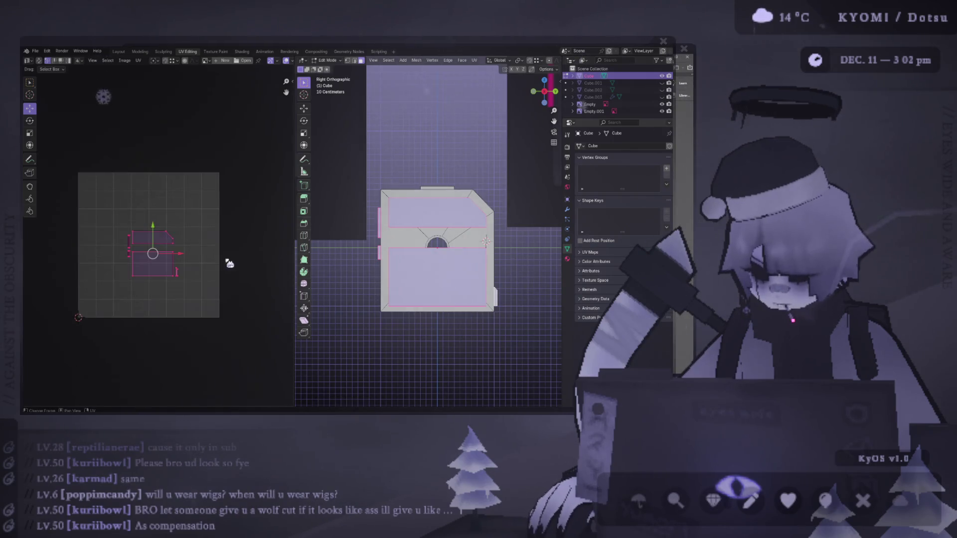
pyautogui.click(190, 213)
# Try projecting the front bottom piece from the left view, then undo and reselect the linked mesh
pyautogui.moveTo(479, 215); pyautogui.dragTo(500, 213, button='middle')
pyautogui.click(423, 275)
pyautogui.hotkey('ctrl', 'l')
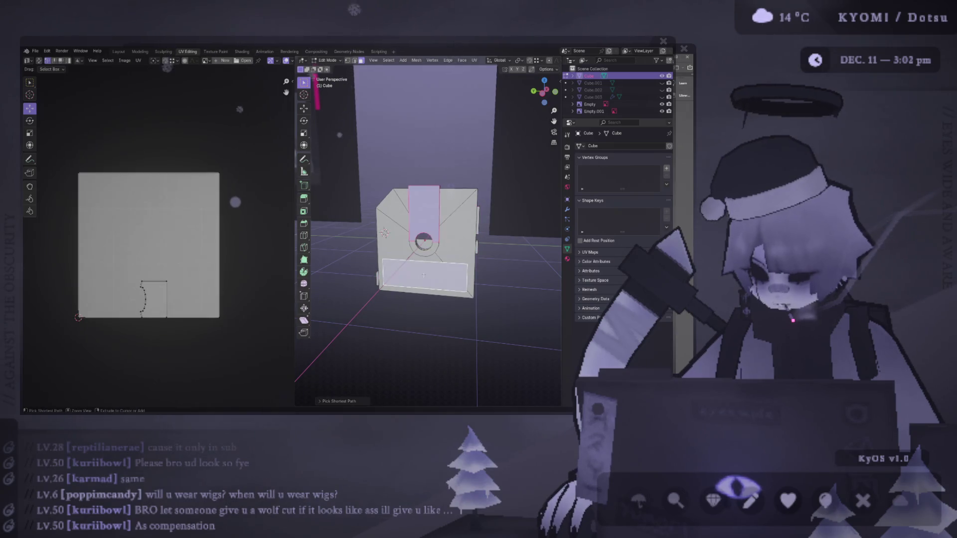
pyautogui.press('ctrl+KP_3')
pyautogui.press('u')
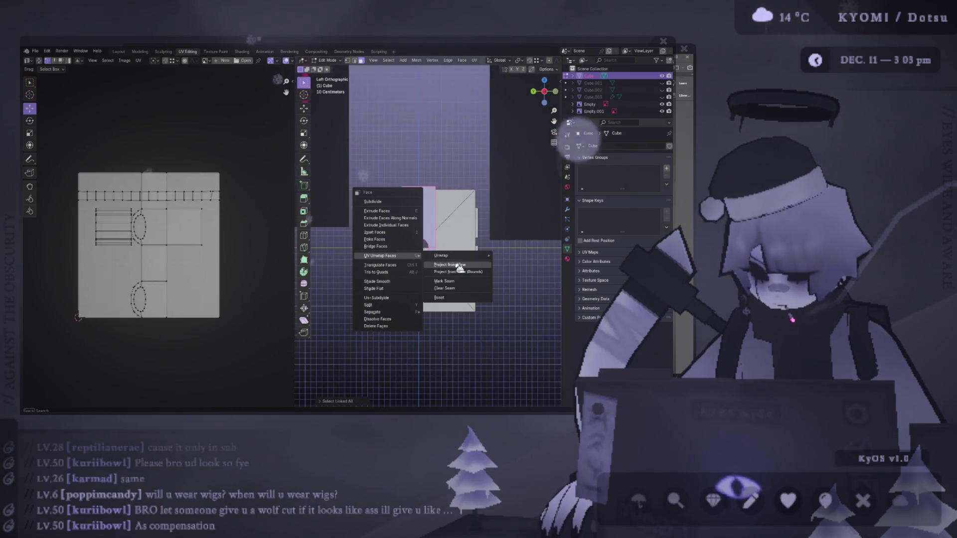
pyautogui.click(456, 263)
pyautogui.press('a')
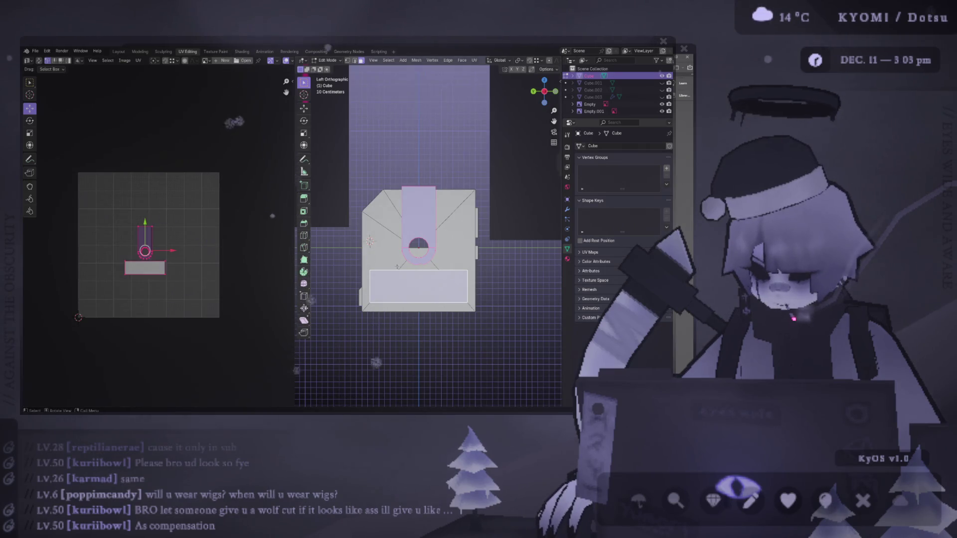
pyautogui.hotkey('ctrl', 'z')
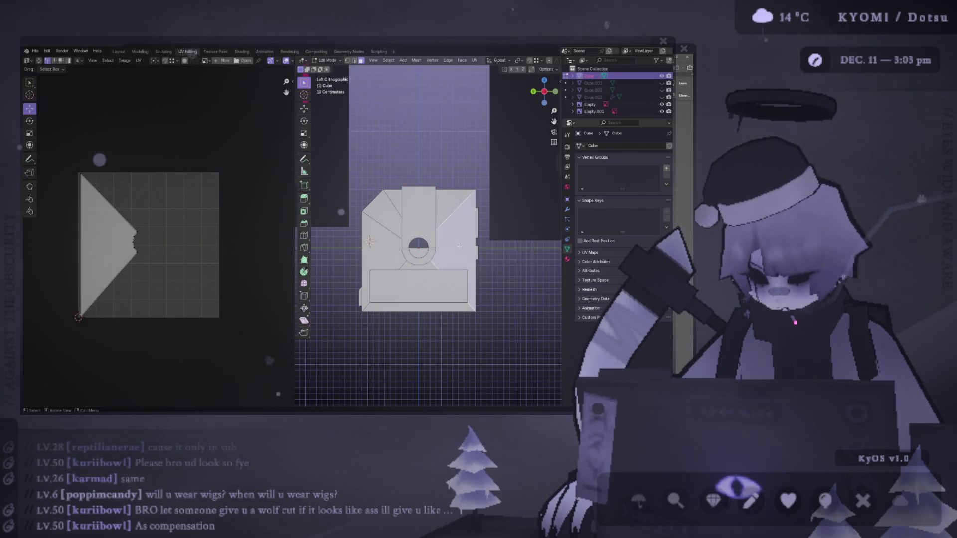
pyautogui.hotkey('ctrl', 'l')
pyautogui.keyDown('alt'); pyautogui.moveTo(460, 246); pyautogui.dragTo(414, 295, button='middle'); pyautogui.keyUp('alt')
pyautogui.scroll(5, 414, 294)
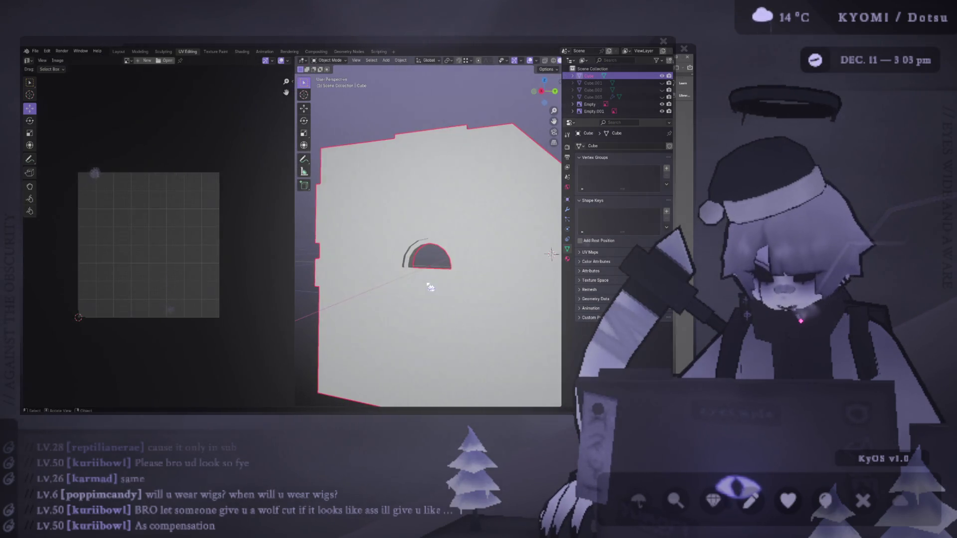
# Separate the bottom rectangle face into object Cube.004 and unhide the circle Cube.002
pyautogui.click(406, 298)
pyautogui.press('KP_3')
pyautogui.click(663, 97)
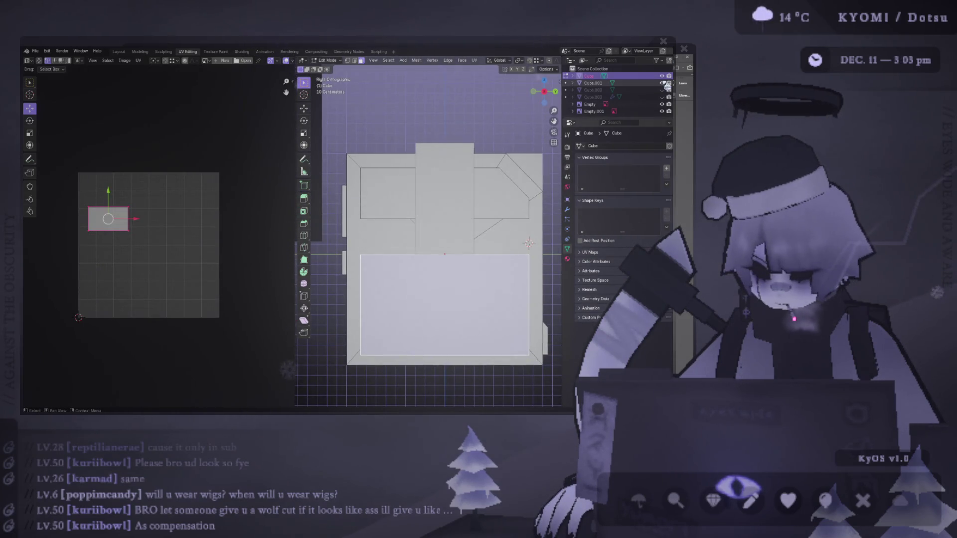
pyautogui.click(662, 97)
pyautogui.click(663, 89)
pyautogui.press('Tab')
pyautogui.press('Tab')
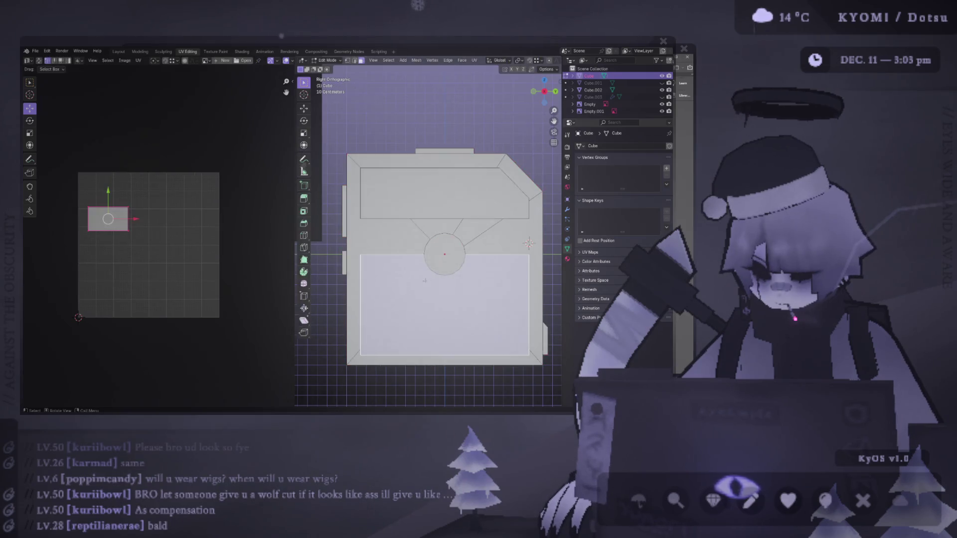
pyautogui.press('p')
pyautogui.click(425, 281)
pyautogui.press('Tab')
pyautogui.click(443, 252)
pyautogui.click(492, 274)
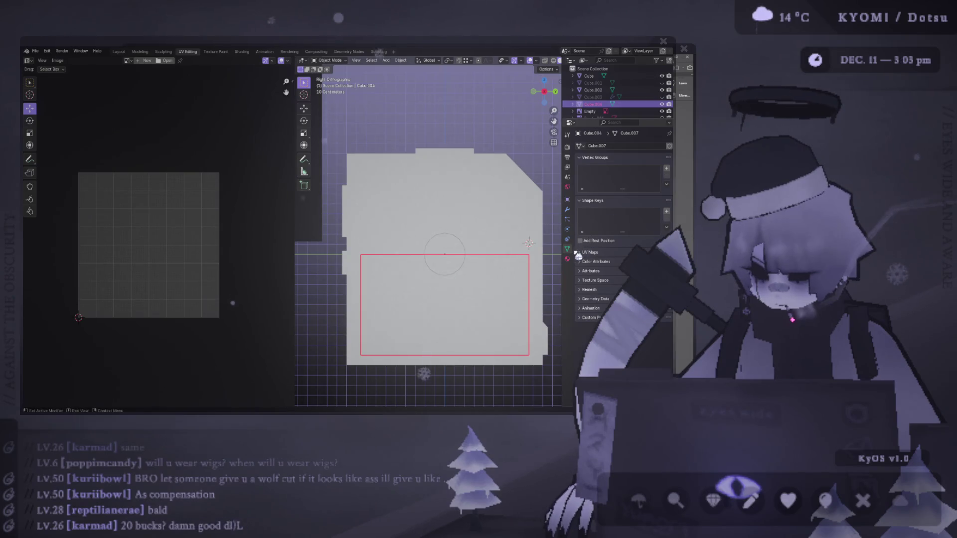
# Add a Boolean Difference modifier to Cube.004 with Cube.002 as cutter and apply it
pyautogui.click(568, 209)
pyautogui.click(622, 144)
pyautogui.write('b')
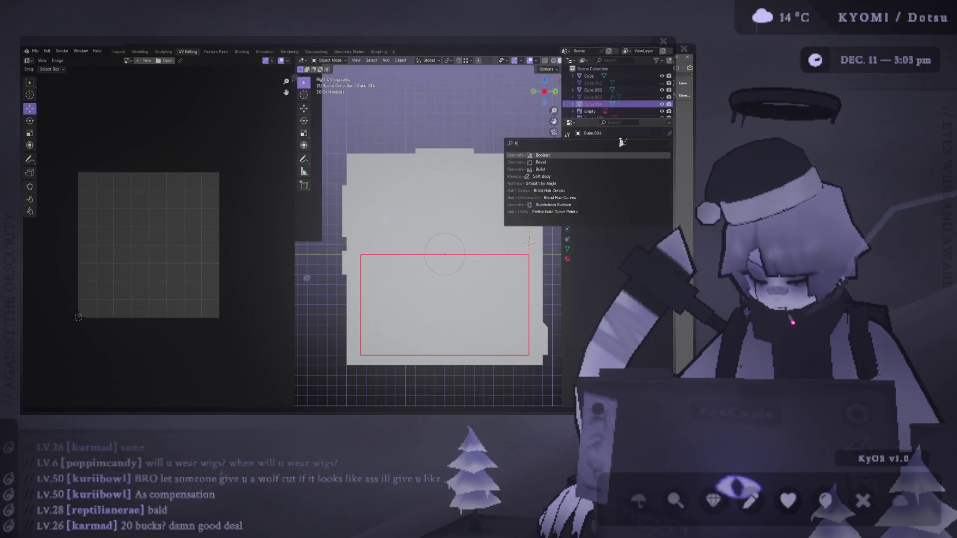
pyautogui.press('Return')
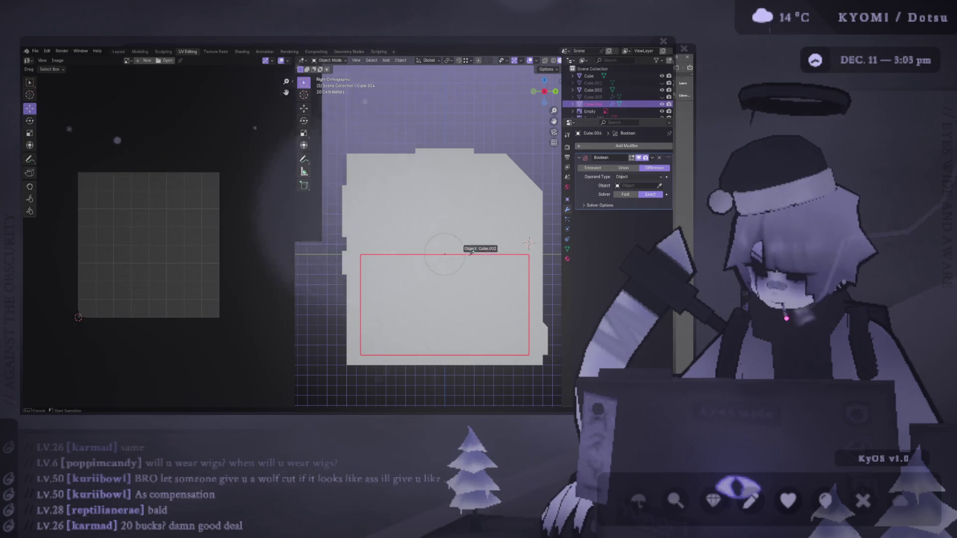
pyautogui.click(448, 249)
pyautogui.press('KP_5')
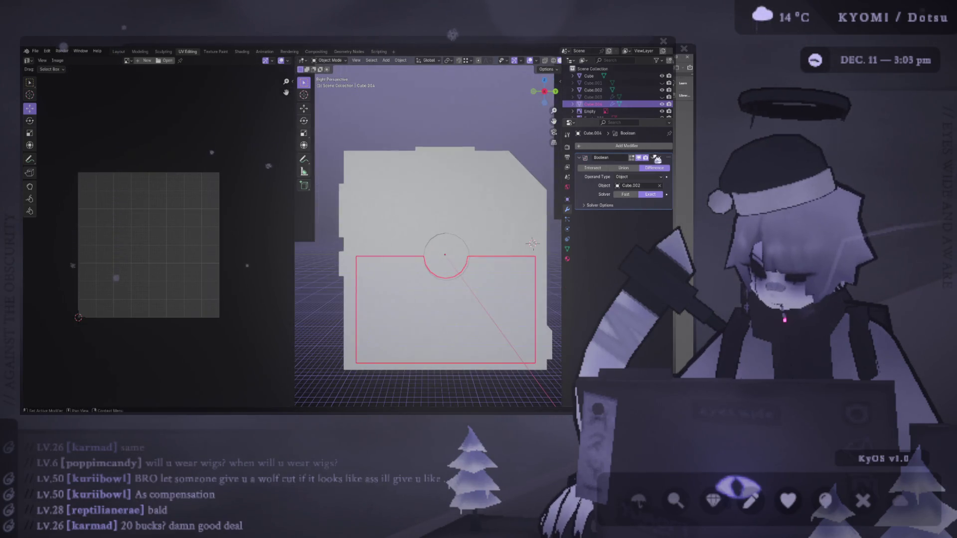
pyautogui.hotkey('ctrl', 'x')
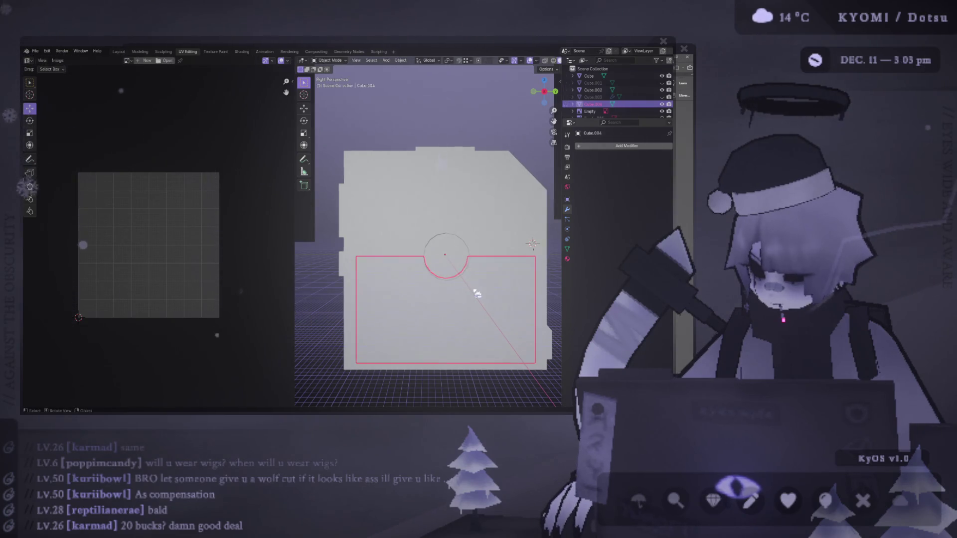
pyautogui.keyDown('shift'); pyautogui.click(487, 214); pyautogui.keyUp('shift')
# Join the rectangle into the main Cube and, in Edit Mode, select the bottom rectangle's linked faces
pyautogui.rightClick(482, 225)
pyautogui.click(439, 215)
pyautogui.press('Tab')
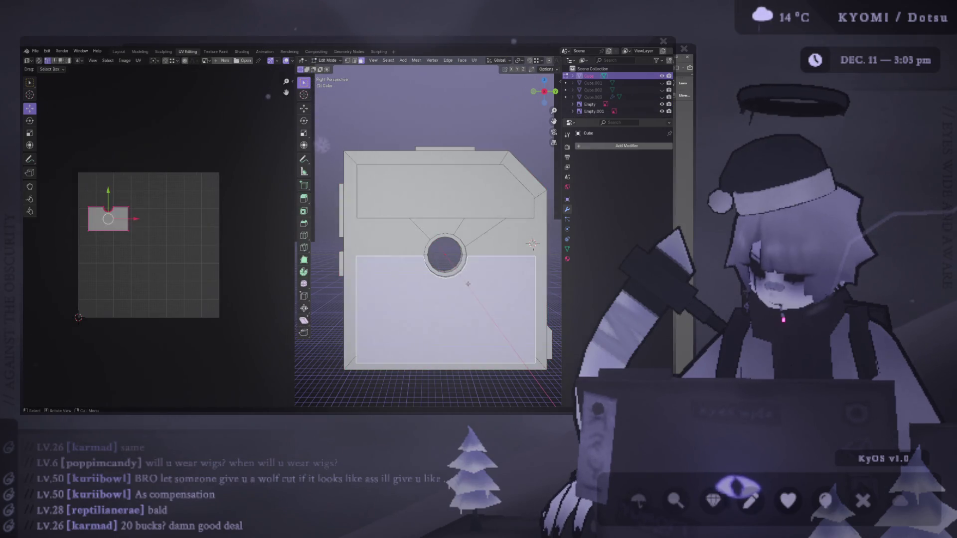
pyautogui.click(455, 183)
pyautogui.keyDown('alt'); pyautogui.moveTo(455, 184); pyautogui.dragTo(430, 196, button='middle'); pyautogui.keyUp('alt')
pyautogui.scroll(6, 101, 198)
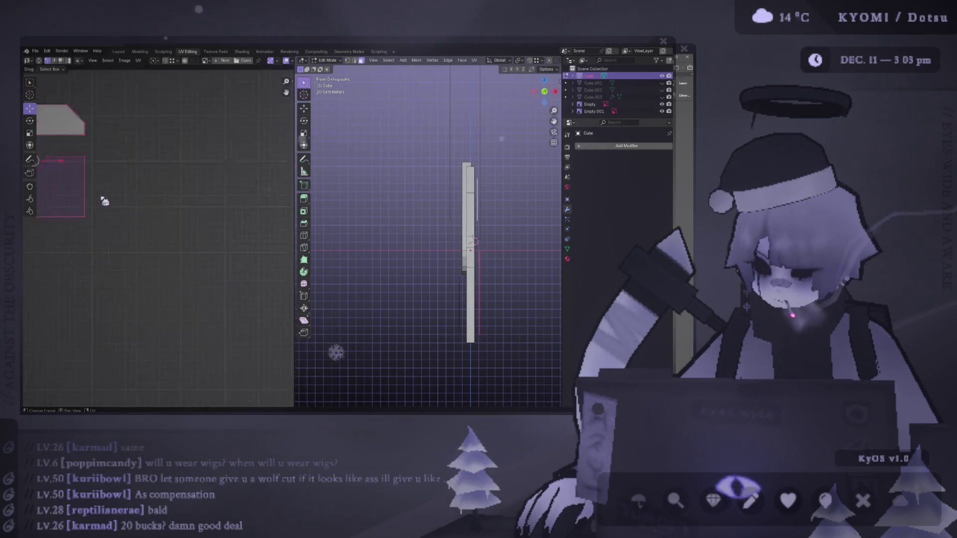
pyautogui.keyDown('alt'); pyautogui.moveTo(409, 239); pyautogui.dragTo(363, 240, button='middle'); pyautogui.keyUp('alt')
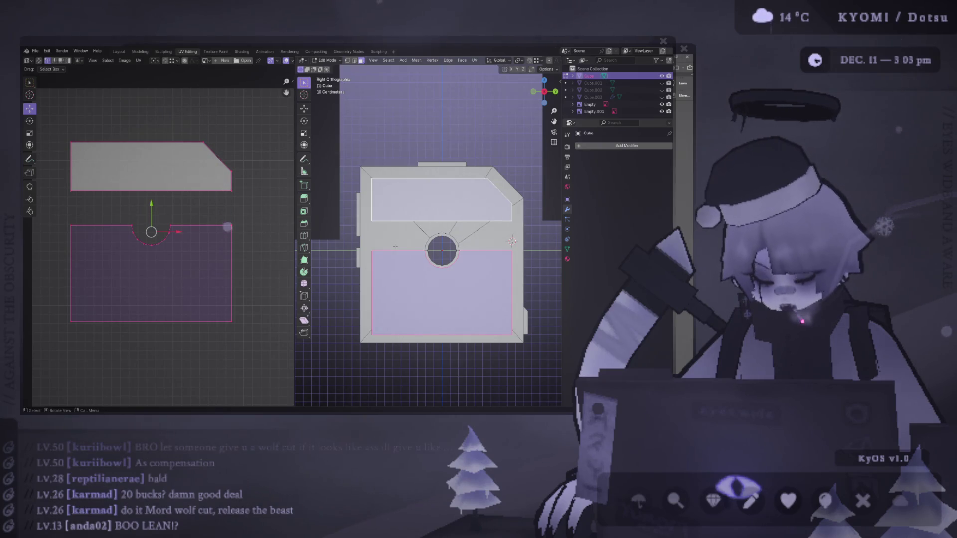
pyautogui.moveTo(439, 250)
pyautogui.keyDown('alt'); pyautogui.mouseDown(button='middle')
pyautogui.moveTo(424, 249)
pyautogui.moveTo(450, 265)
pyautogui.moveTo(396, 268)
pyautogui.mouseUp(button='middle'); pyautogui.keyUp('alt')
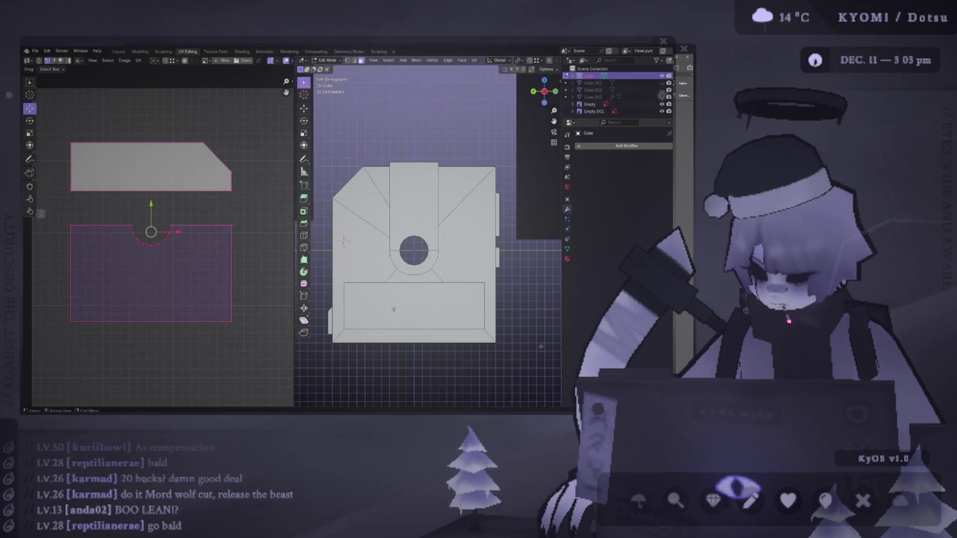
pyautogui.click(397, 309)
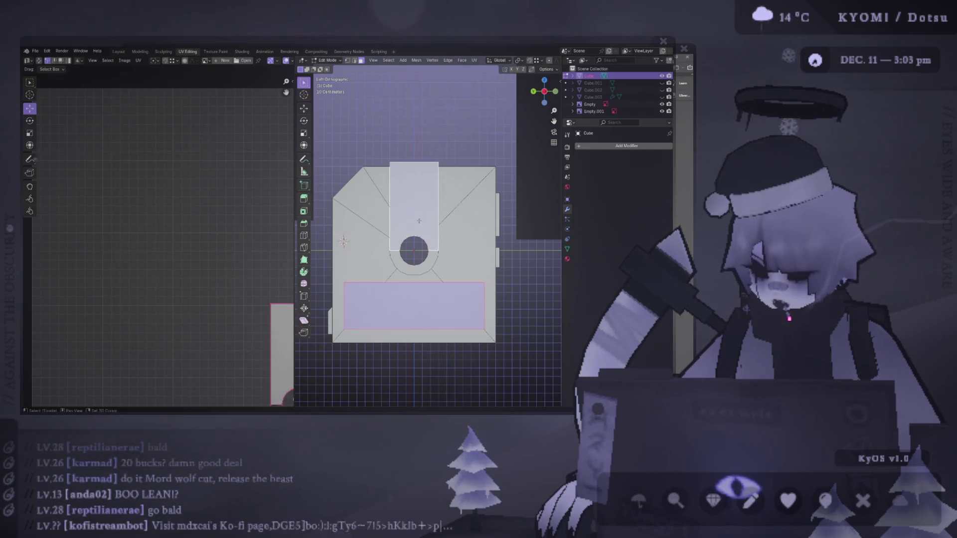
pyautogui.hotkey('ctrl', 'l')
# Project the bottom piece's UVs from view, then move and shrink the islands toward the middle
pyautogui.moveTo(419, 221)
pyautogui.keyDown('alt'); pyautogui.mouseDown(button='middle')
pyautogui.moveTo(372, 244)
pyautogui.moveTo(459, 263)
pyautogui.mouseUp(button='middle'); pyautogui.keyUp('alt')
pyautogui.scroll(1, 457, 262)
pyautogui.hotkey('ctrl', 'f')
pyautogui.moveTo(471, 313)
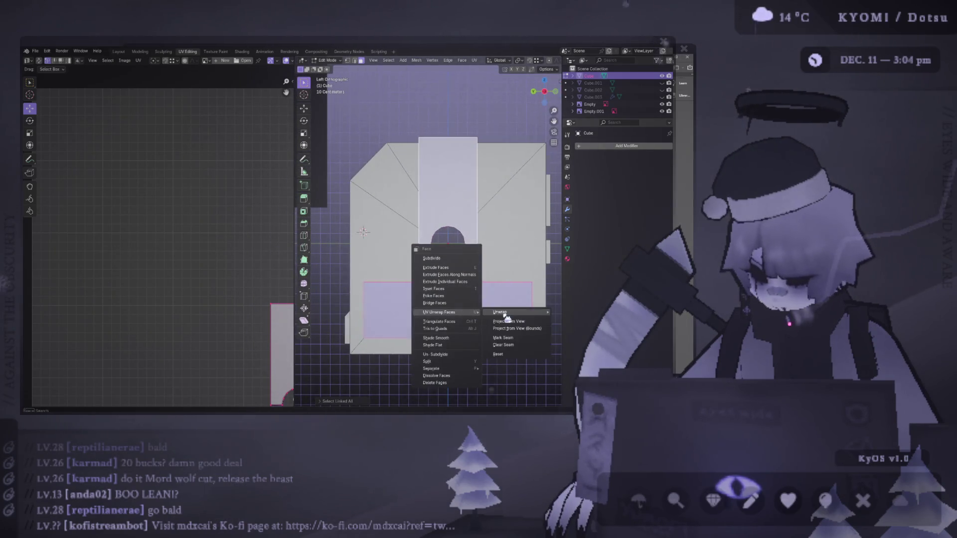
pyautogui.click(508, 322)
pyautogui.scroll(-4, 224, 271)
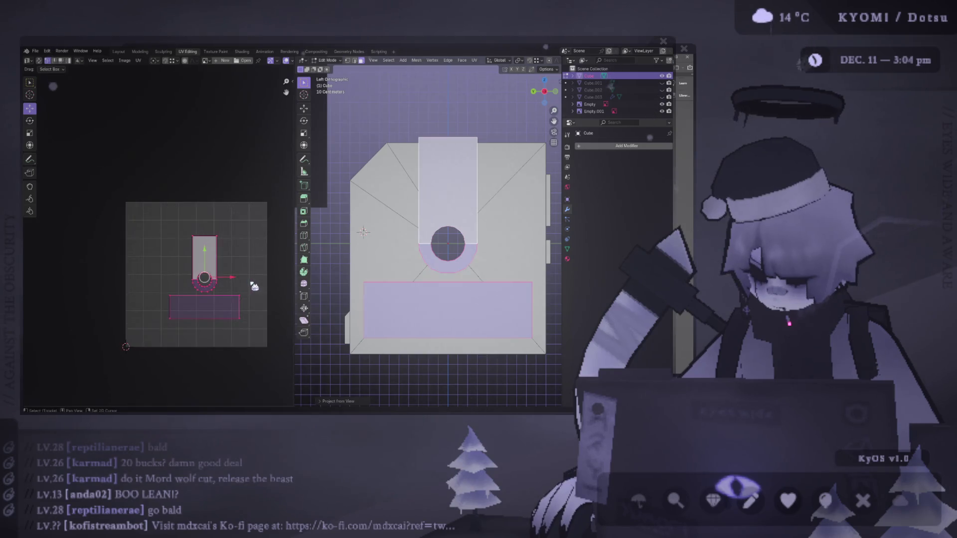
pyautogui.moveTo(259, 327); pyautogui.dragTo(213, 317, button='middle')
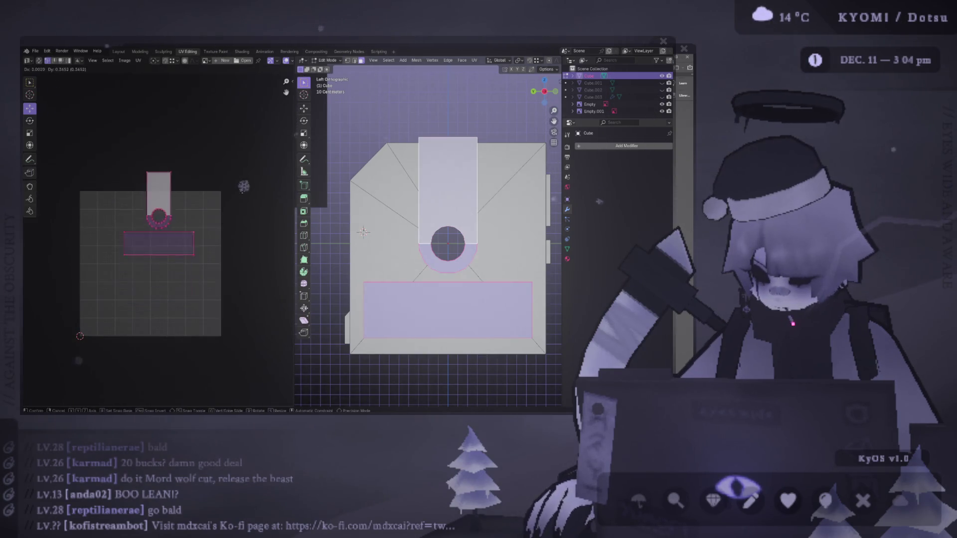
pyautogui.press('s')
pyautogui.click(275, 230)
# In the right side view, select the disk's upper face and side strips with all linked faces
pyautogui.press('KP_3')
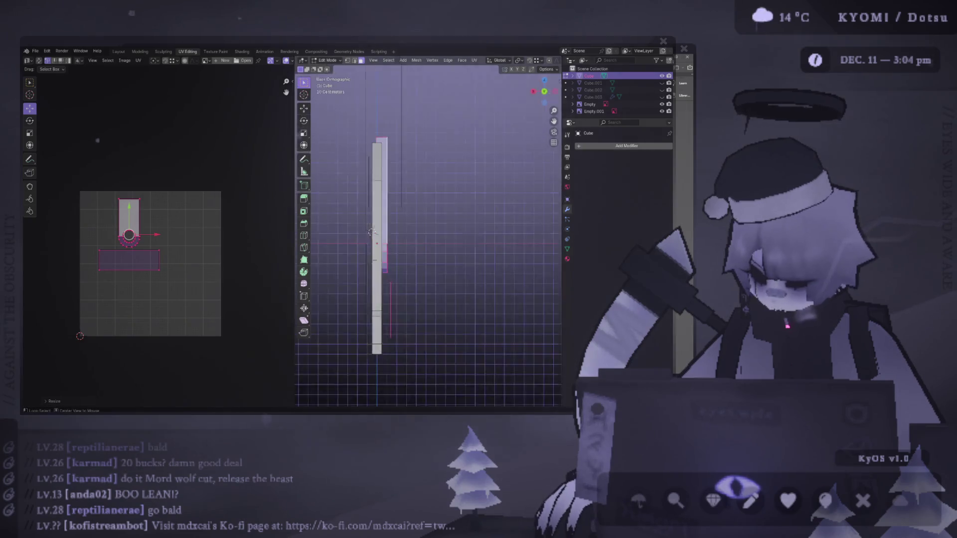
pyautogui.press('ctrl+KP_3')
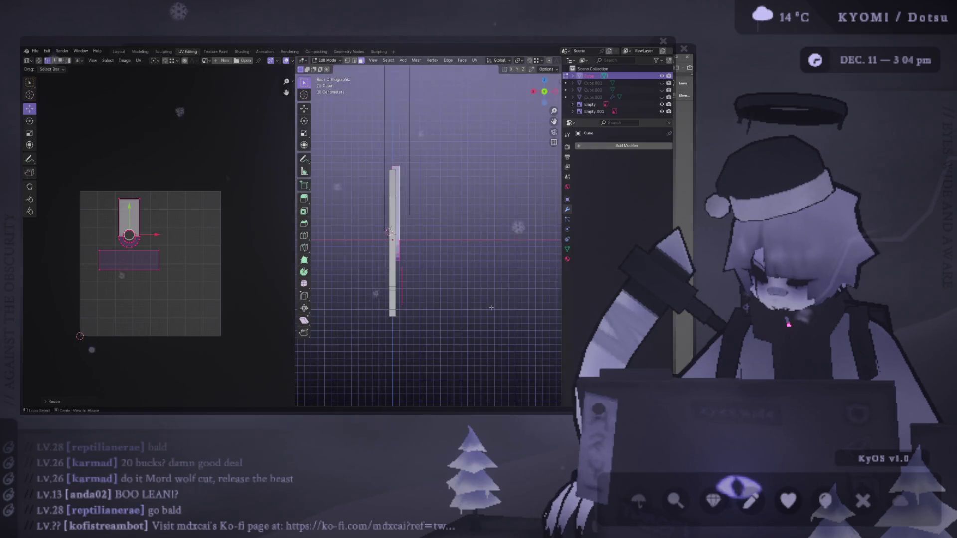
pyautogui.press('KP_3')
pyautogui.keyDown('ctrl'); pyautogui.click(350, 209); pyautogui.keyUp('ctrl')
pyautogui.keyDown('ctrl'); pyautogui.click(482, 289); pyautogui.keyUp('ctrl')
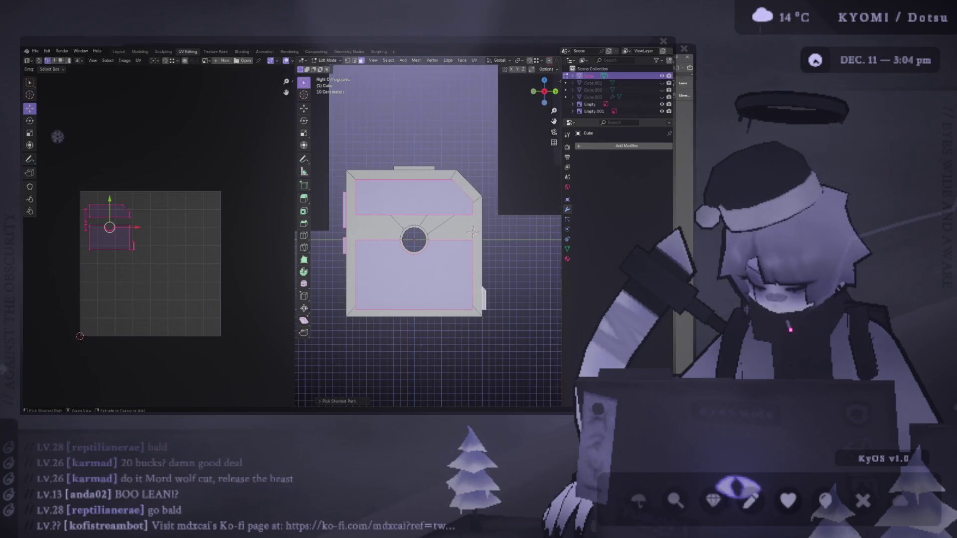
pyautogui.hotkey('ctrl', 'l')
pyautogui.press('KP_Decimal')
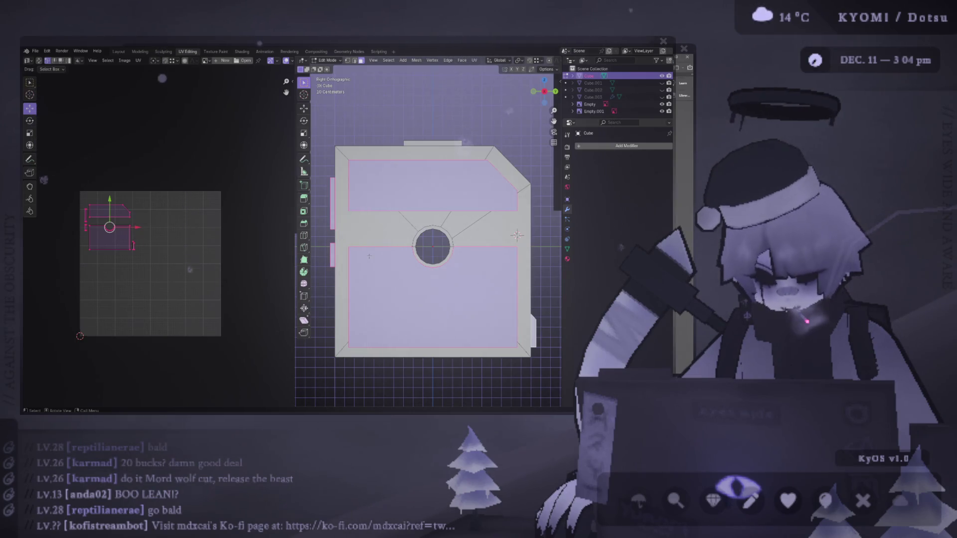
# Project the side faces from view, shrink and place the islands up-left, then invert the selection
pyautogui.hotkey('ctrl', 'f')
pyautogui.moveTo(379, 277)
pyautogui.click(429, 289)
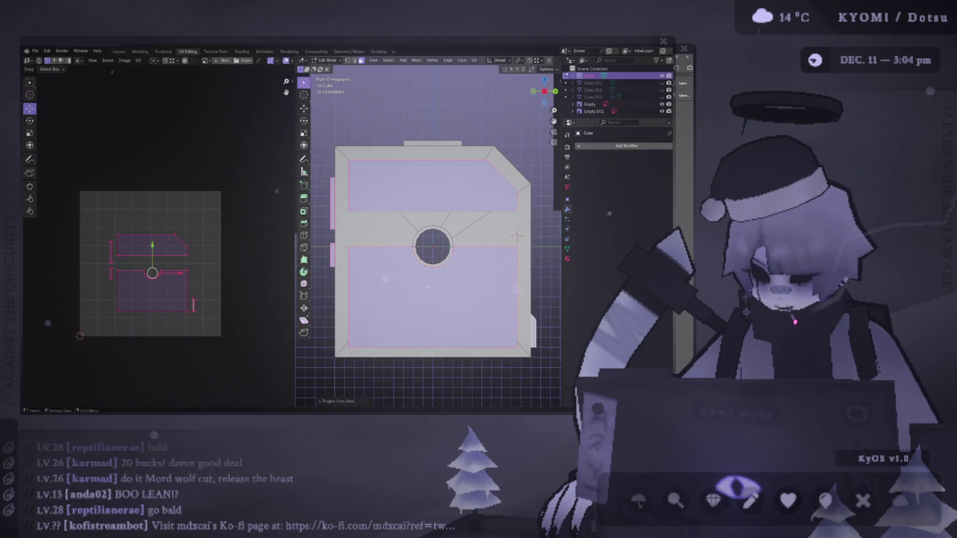
pyautogui.press('s')
pyautogui.click(216, 257)
pyautogui.press('g')
pyautogui.click(212, 260)
pyautogui.scroll(-2, 376, 224)
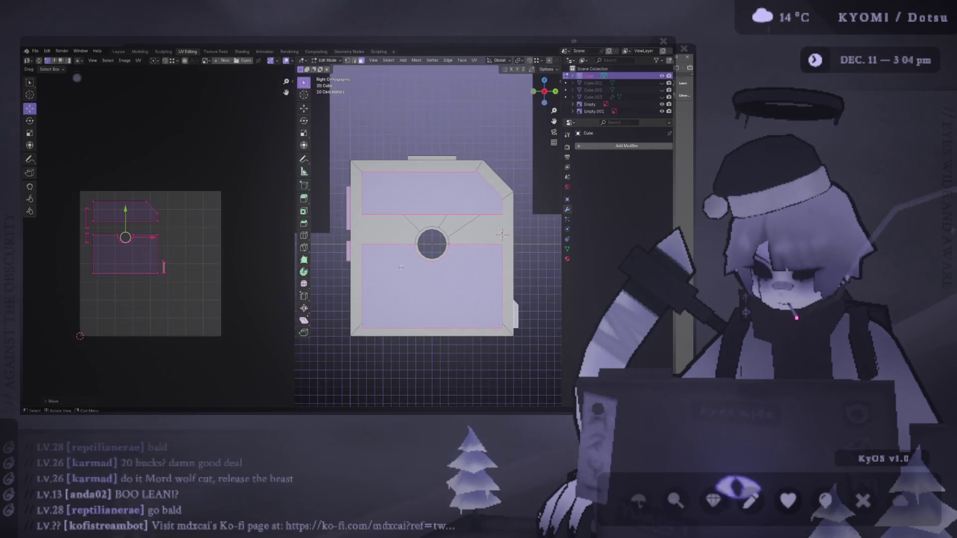
pyautogui.hotkey('ctrl', 'i')
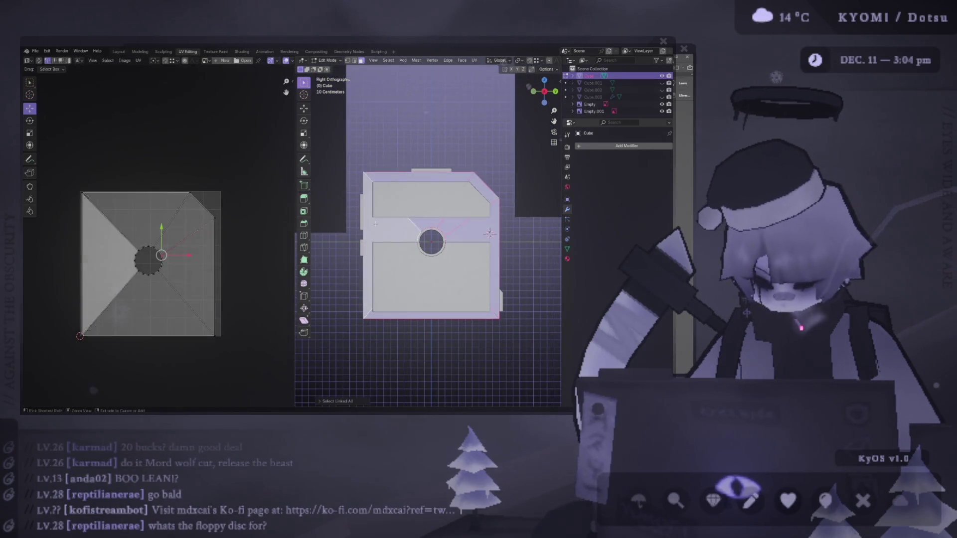
# Hide the outer faces and widen the 3D Viewport by dragging the area divider left
pyautogui.press('h')
pyautogui.moveTo(372, 226)
pyautogui.mouseDown(button='middle')
pyautogui.moveTo(553, 241)
pyautogui.moveTo(486, 244)
pyautogui.mouseUp(button='middle')
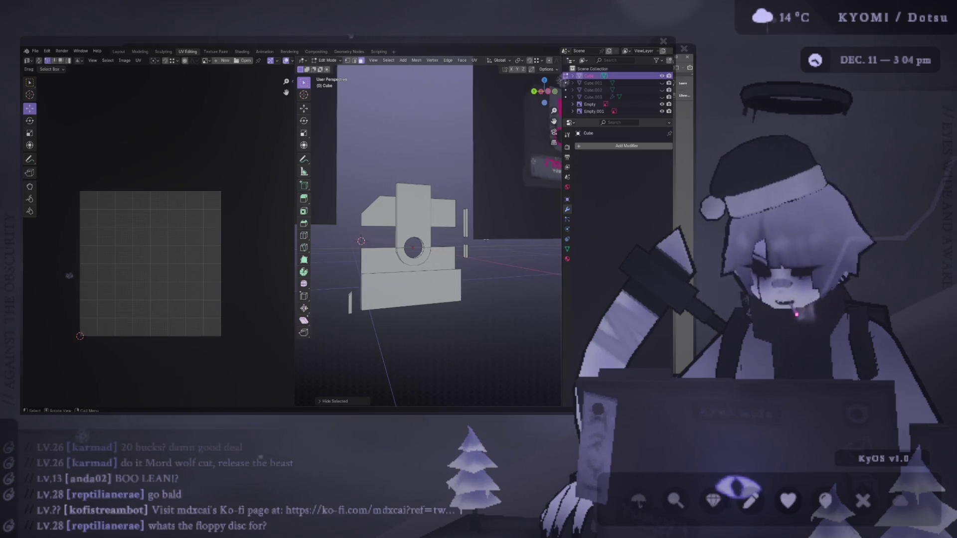
pyautogui.moveTo(486, 240); pyautogui.dragTo(398, 251, button='middle')
pyautogui.moveTo(296, 208); pyautogui.dragTo(163, 209)
pyautogui.moveTo(246, 236)
pyautogui.keyDown('alt'); pyautogui.mouseDown(button='middle')
pyautogui.moveTo(346, 211)
pyautogui.moveTo(359, 214)
pyautogui.moveTo(356, 242)
pyautogui.mouseUp(button='middle'); pyautogui.keyUp('alt')
pyautogui.scroll(3, 345, 212)
pyautogui.scroll(-5, 363, 205)
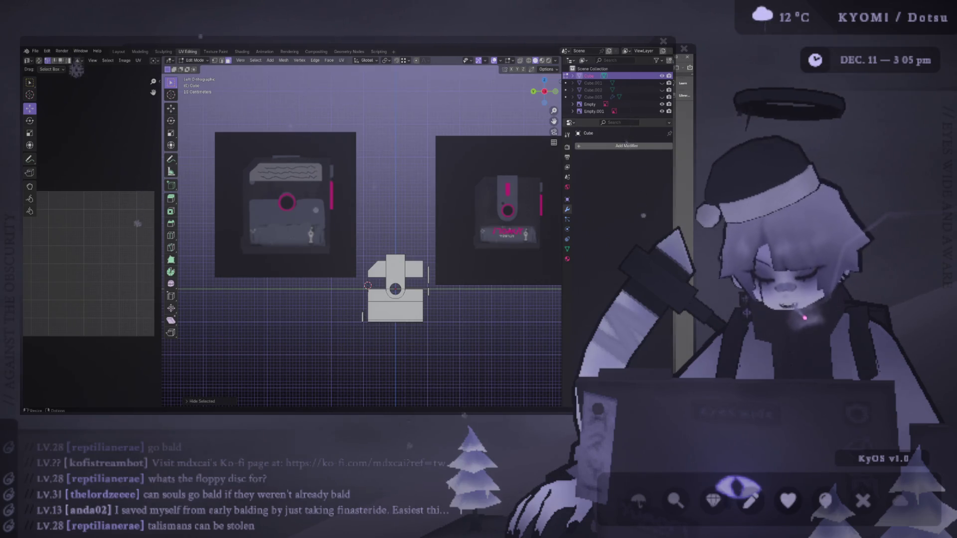
# Orbit behind the model and select the tall shutter piece's faces for unwrapping
pyautogui.moveTo(362, 235)
pyautogui.mouseDown(button='middle')
pyautogui.moveTo(414, 259)
pyautogui.moveTo(399, 234)
pyautogui.mouseUp(button='middle')
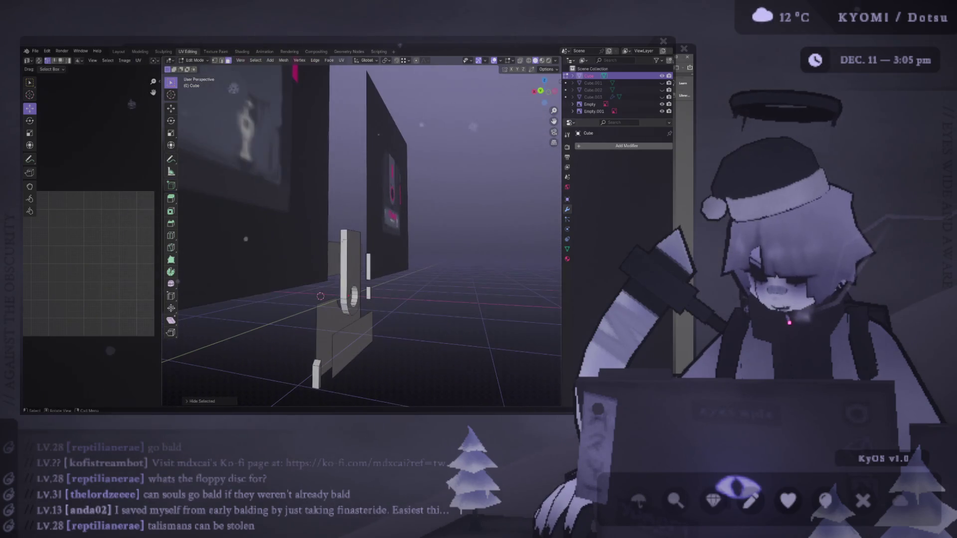
pyautogui.moveTo(330, 317)
pyautogui.mouseDown(button='middle')
pyautogui.moveTo(330, 280)
pyautogui.moveTo(251, 271)
pyautogui.moveTo(259, 283)
pyautogui.mouseUp(button='middle')
pyautogui.scroll(6, 262, 288)
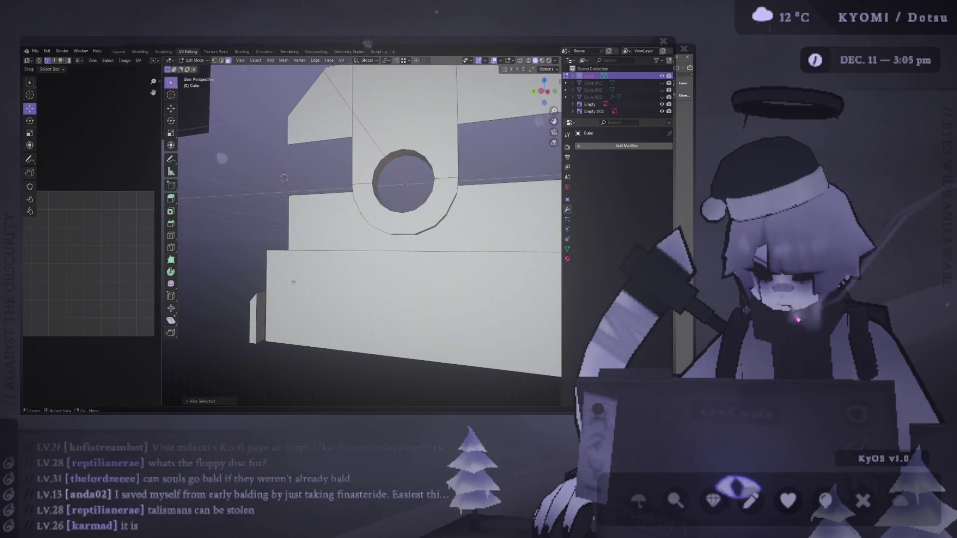
pyautogui.click(261, 299)
pyautogui.press('x')
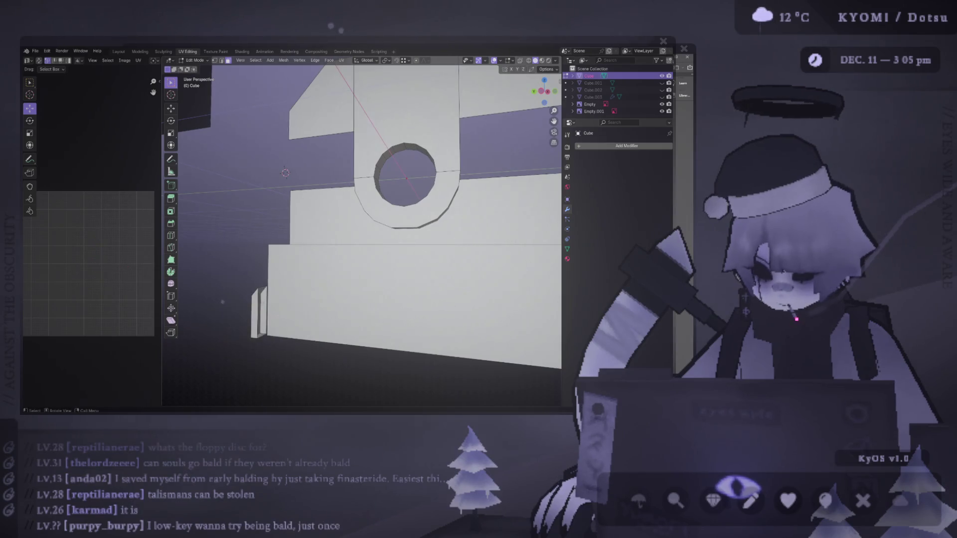
pyautogui.scroll(-5, 222, 301)
pyautogui.moveTo(249, 309)
pyautogui.mouseDown(button='middle')
pyautogui.moveTo(321, 329)
pyautogui.moveTo(462, 295)
pyautogui.moveTo(474, 315)
pyautogui.mouseUp(button='middle')
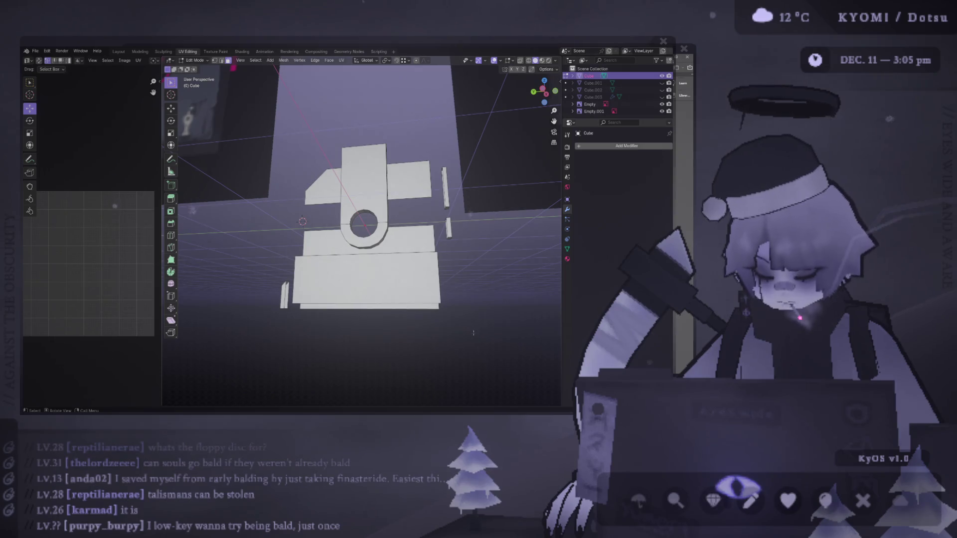
pyautogui.moveTo(473, 332)
pyautogui.mouseDown(button='middle')
pyautogui.moveTo(362, 181)
pyautogui.moveTo(400, 233)
pyautogui.moveTo(369, 200)
pyautogui.moveTo(389, 225)
pyautogui.mouseUp(button='middle')
pyautogui.moveTo(328, 218); pyautogui.dragTo(331, 201, button='middle')
pyautogui.hotkey('ctrl', 'f')
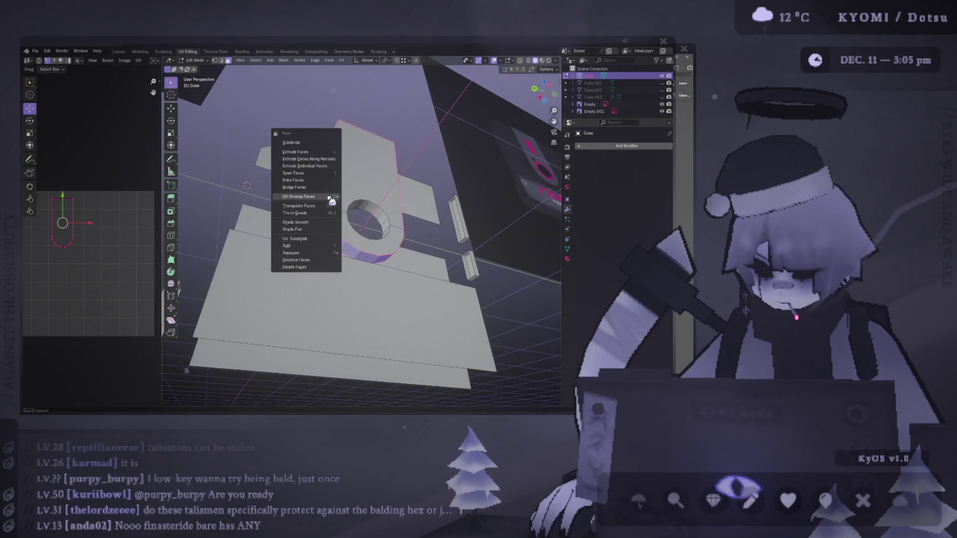
# Project the shutter piece's UVs from view and mark the chosen edges as a UV seam
pyautogui.click(378, 206)
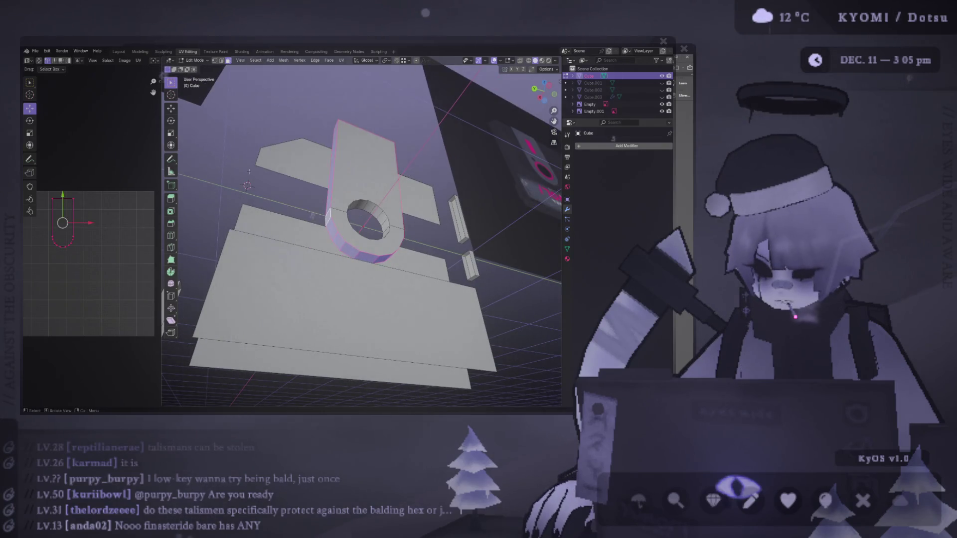
pyautogui.hotkey('ctrl', 'f')
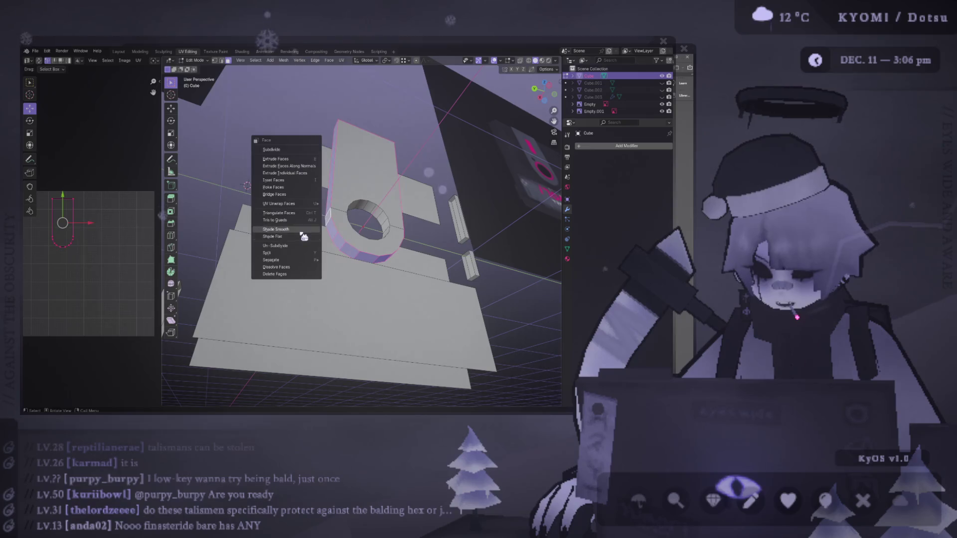
pyautogui.moveTo(308, 210); pyautogui.dragTo(283, 205, button='middle')
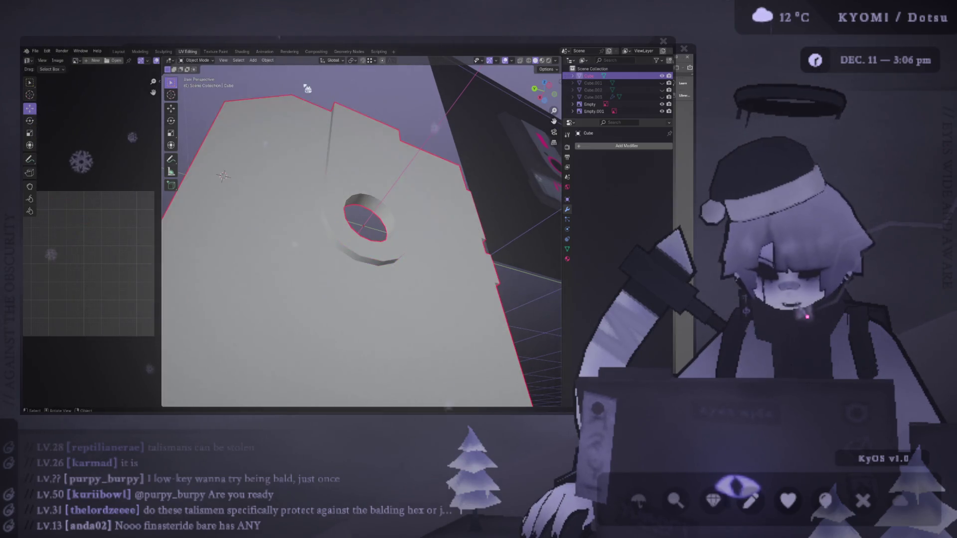
pyautogui.moveTo(300, 144)
pyautogui.mouseDown(button='middle')
pyautogui.moveTo(284, 193)
pyautogui.moveTo(283, 261)
pyautogui.moveTo(310, 164)
pyautogui.moveTo(233, 160)
pyautogui.moveTo(268, 267)
pyautogui.moveTo(259, 267)
pyautogui.mouseUp(button='middle')
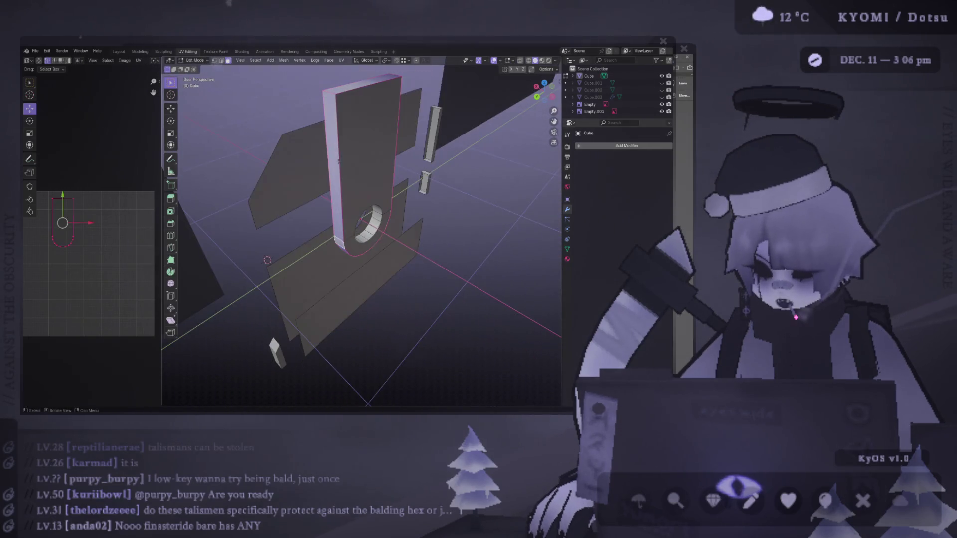
pyautogui.moveTo(340, 161)
pyautogui.mouseDown(button='middle')
pyautogui.moveTo(410, 183)
pyautogui.moveTo(288, 197)
pyautogui.mouseUp(button='middle')
pyautogui.rightClick(288, 196)
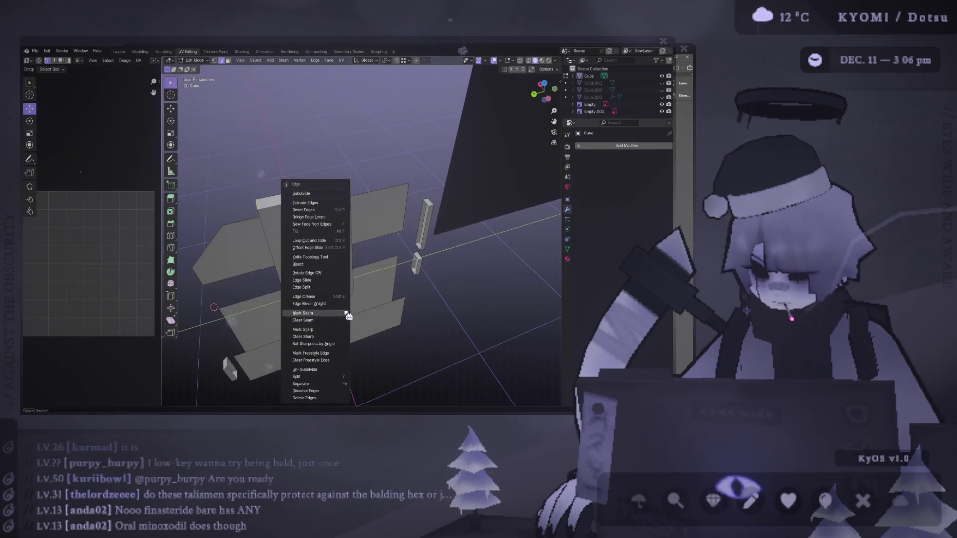
pyautogui.click(301, 194)
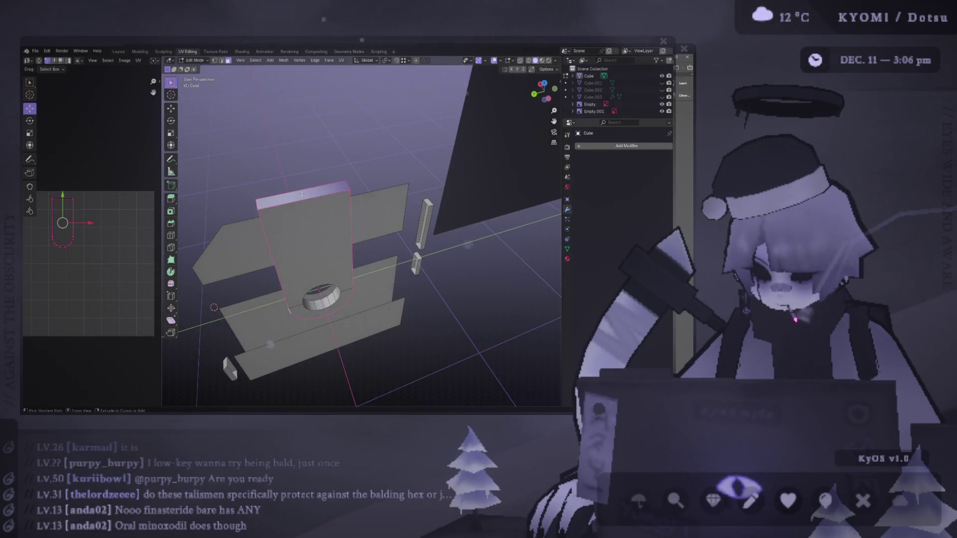
# Select the loop of faces around the hole and apply Shade Smooth to it
pyautogui.press('Tab')
pyautogui.moveTo(297, 198); pyautogui.dragTo(314, 196, button='middle')
pyautogui.press('Tab')
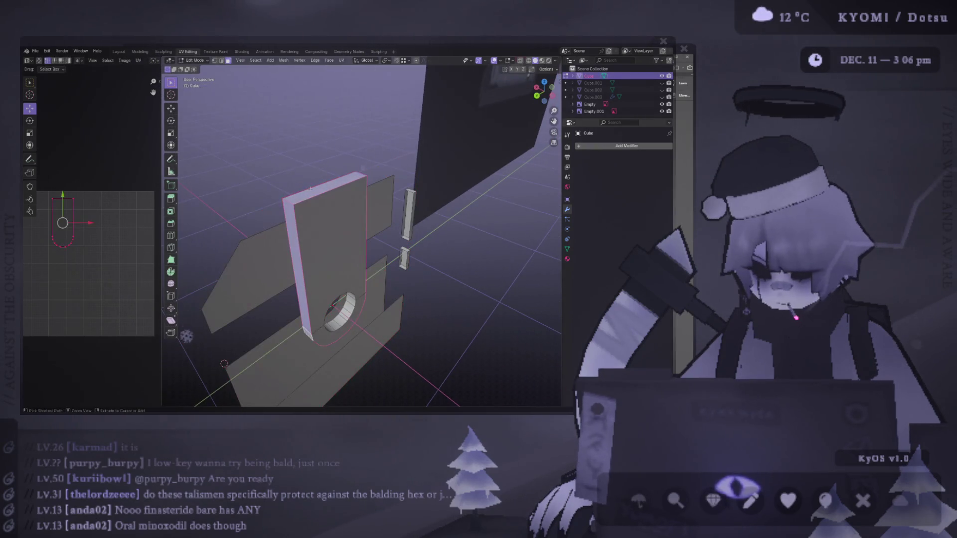
pyautogui.keyDown('alt'); pyautogui.click(310, 194); pyautogui.keyUp('alt')
pyautogui.moveTo(310, 194)
pyautogui.mouseDown(button='middle')
pyautogui.moveTo(270, 215)
pyautogui.moveTo(269, 259)
pyautogui.moveTo(314, 235)
pyautogui.moveTo(230, 218)
pyautogui.moveTo(297, 130)
pyautogui.mouseUp(button='middle')
pyautogui.keyDown('alt'); pyautogui.click(270, 215); pyautogui.keyUp('alt')
pyautogui.keyDown('alt'); pyautogui.click(270, 215); pyautogui.keyUp('alt')
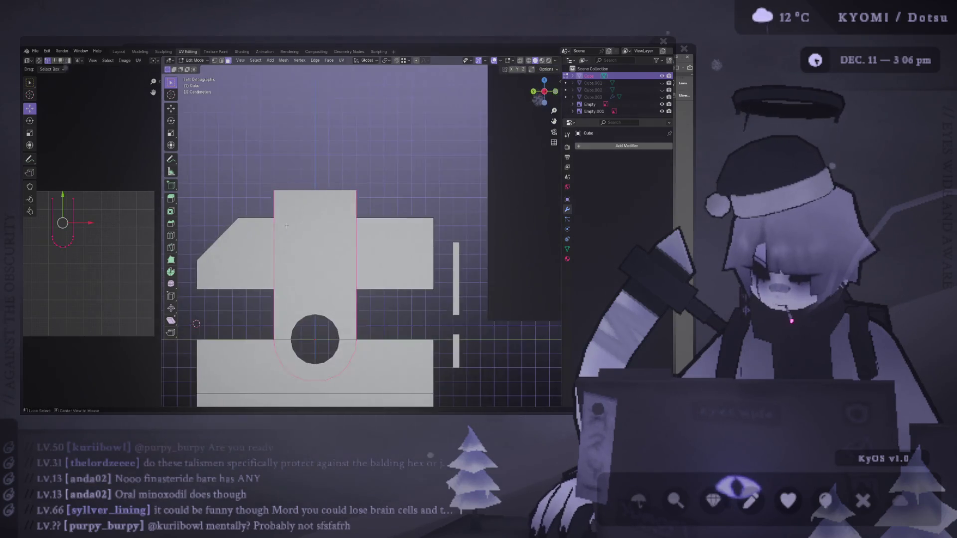
pyautogui.rightClick(330, 219)
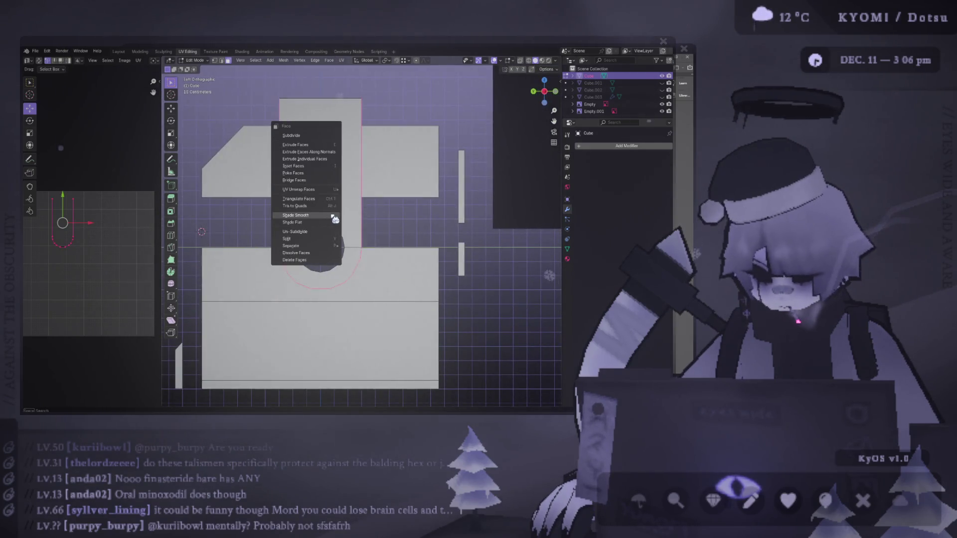
pyautogui.click(334, 218)
# Return to Object Mode, inspect the smoothed hole and save the floppy disk file
pyautogui.press('Tab')
pyautogui.moveTo(334, 219)
pyautogui.mouseDown(button='middle')
pyautogui.moveTo(391, 220)
pyautogui.moveTo(384, 196)
pyautogui.moveTo(391, 218)
pyautogui.moveTo(364, 214)
pyautogui.moveTo(386, 247)
pyautogui.moveTo(339, 284)
pyautogui.moveTo(315, 279)
pyautogui.mouseUp(button='middle')
pyautogui.scroll(5, 385, 196)
pyautogui.scroll(-3, 339, 285)
pyautogui.hotkey('ctrl', 's')
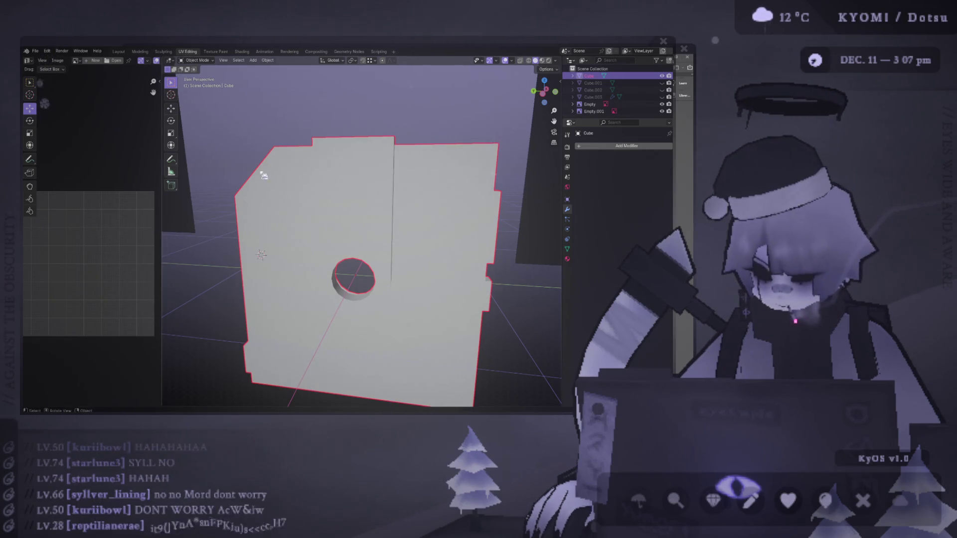
# Switch to Right Orthographic, re-centre the slab, enter Edit Mode and orbit into perspective
pyautogui.moveTo(207, 210)
pyautogui.keyDown('alt'); pyautogui.mouseDown(button='middle')
pyautogui.moveTo(325, 211)
pyautogui.moveTo(342, 171)
pyautogui.moveTo(369, 192)
pyautogui.moveTo(338, 227)
pyautogui.mouseUp(button='middle'); pyautogui.keyUp('alt')
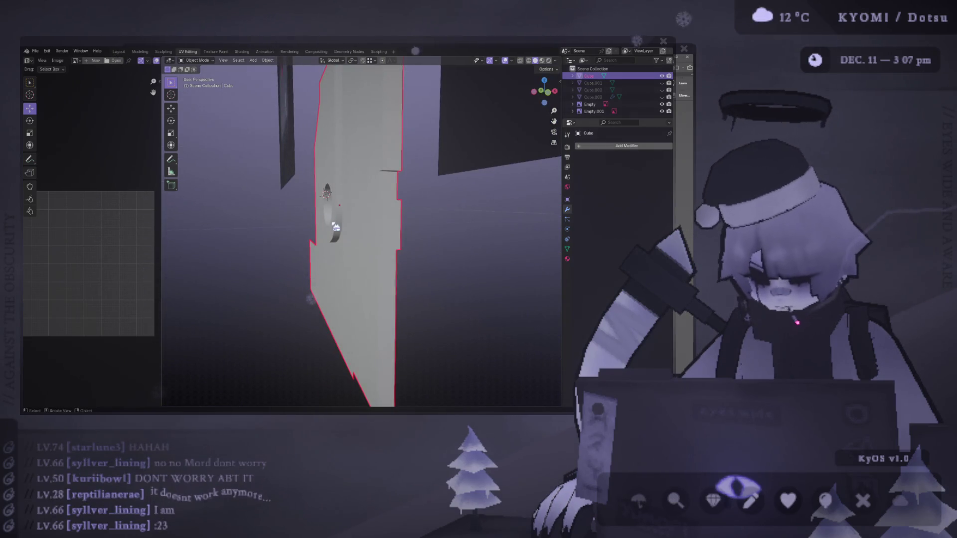
pyautogui.press('KP_3')
pyautogui.press('KP_1')
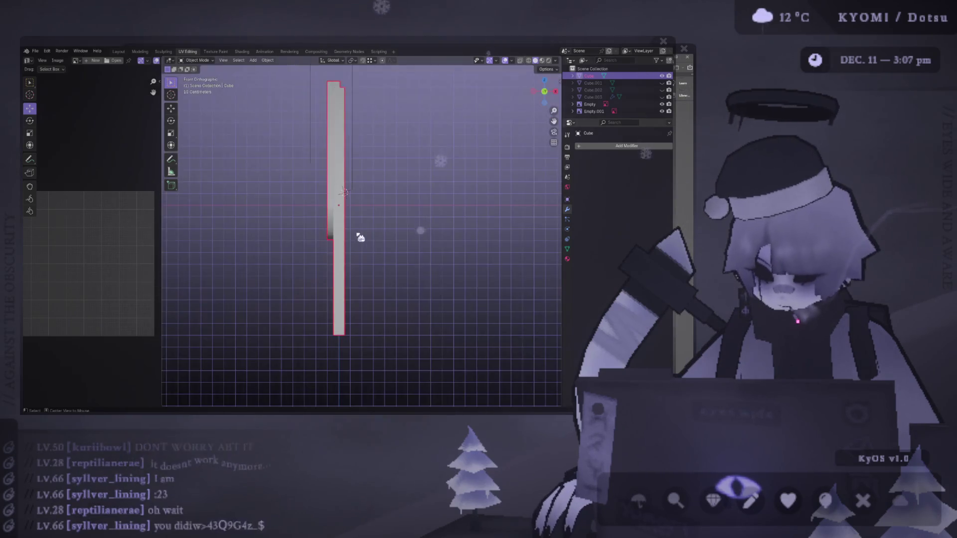
pyautogui.press('KP_3')
pyautogui.keyDown('shift'); pyautogui.moveTo(316, 252); pyautogui.dragTo(331, 272, button='middle'); pyautogui.keyUp('shift')
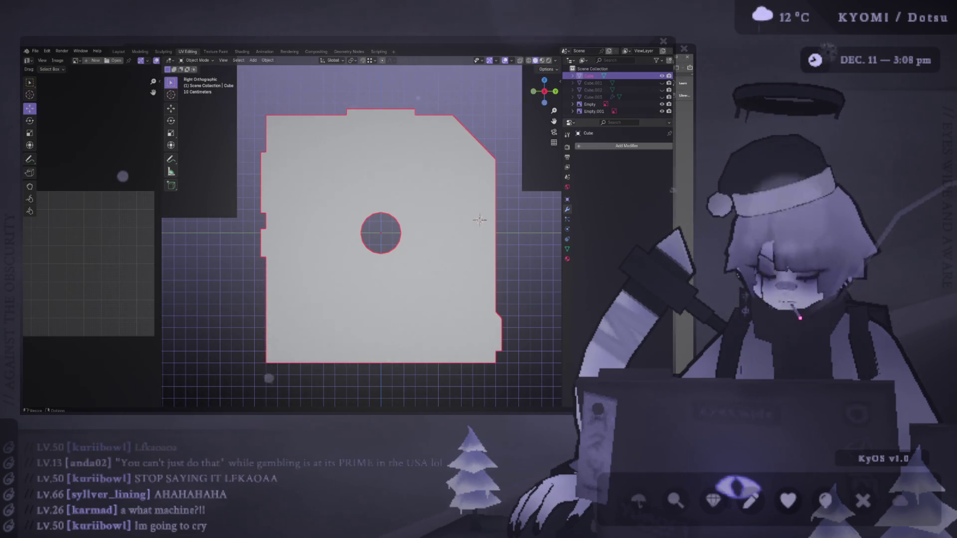
pyautogui.press('Tab')
pyautogui.scroll(-3, 207, 235)
pyautogui.moveTo(207, 234)
pyautogui.mouseDown(button='middle')
pyautogui.moveTo(249, 214)
pyautogui.moveTo(292, 218)
pyautogui.mouseUp(button='middle')
pyautogui.scroll(2, 362, 234)
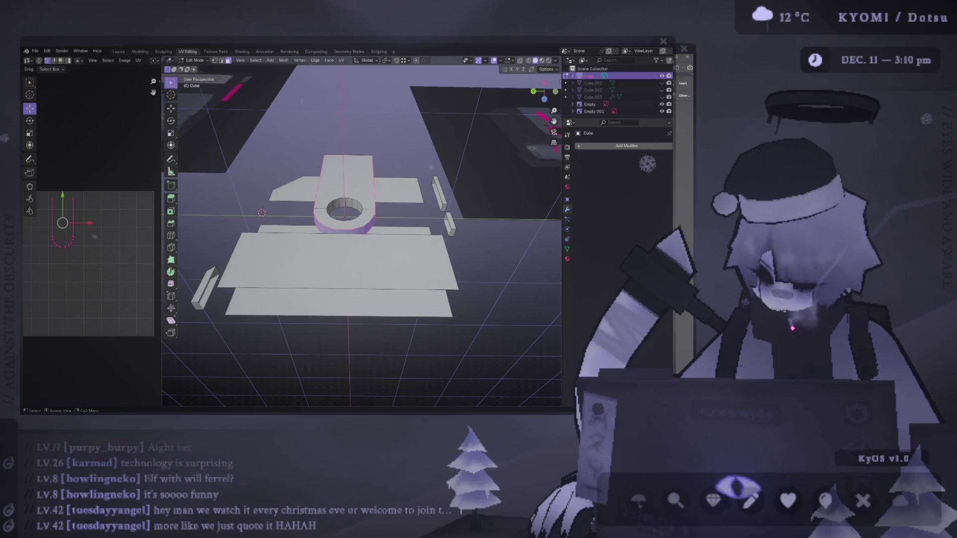
# Snap to the Right Orthographic side view and drag the floating poster image out of the way
pyautogui.keyDown('alt'); pyautogui.moveTo(349, 240); pyautogui.dragTo(346, 237, button='middle'); pyautogui.keyUp('alt')
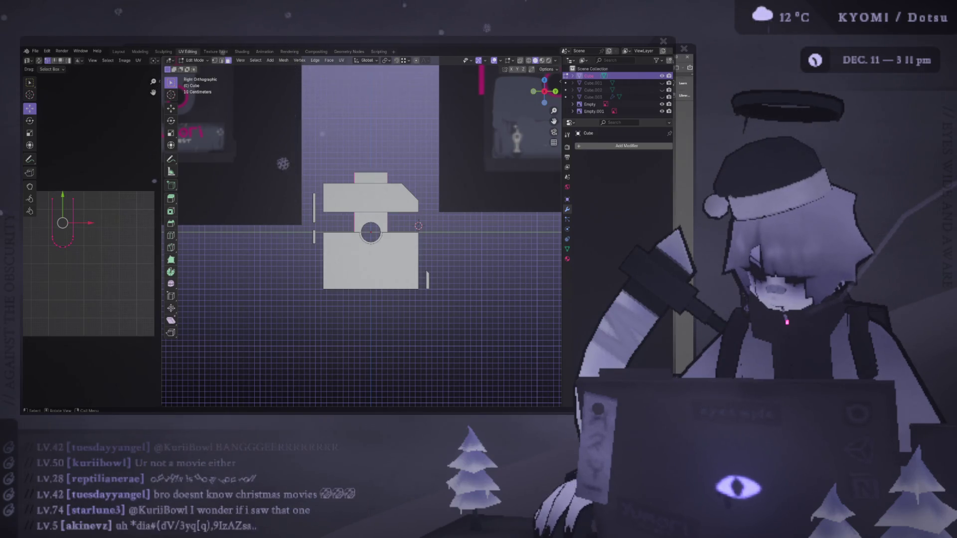
pyautogui.moveTo(488, 40); pyautogui.dragTo(227, 86)
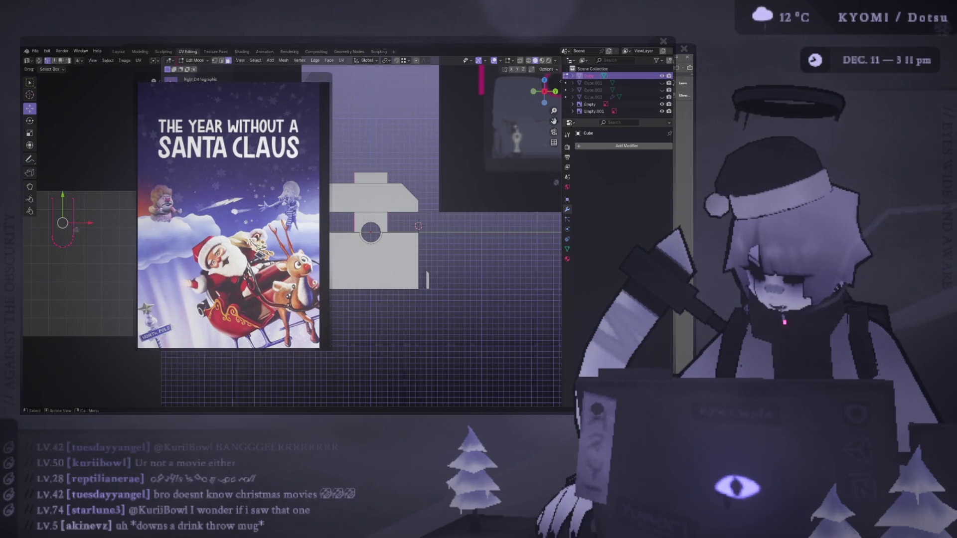
# Move the second Year Without a Santa Claus poster aside and close both poster image viewers
pyautogui.moveTo(436, 189); pyautogui.dragTo(387, 95)
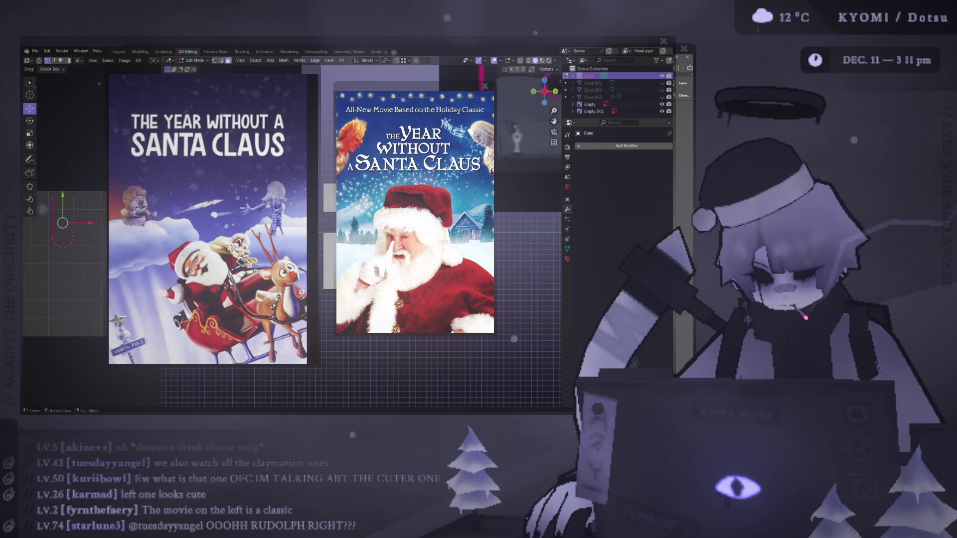
pyautogui.click(485, 86)
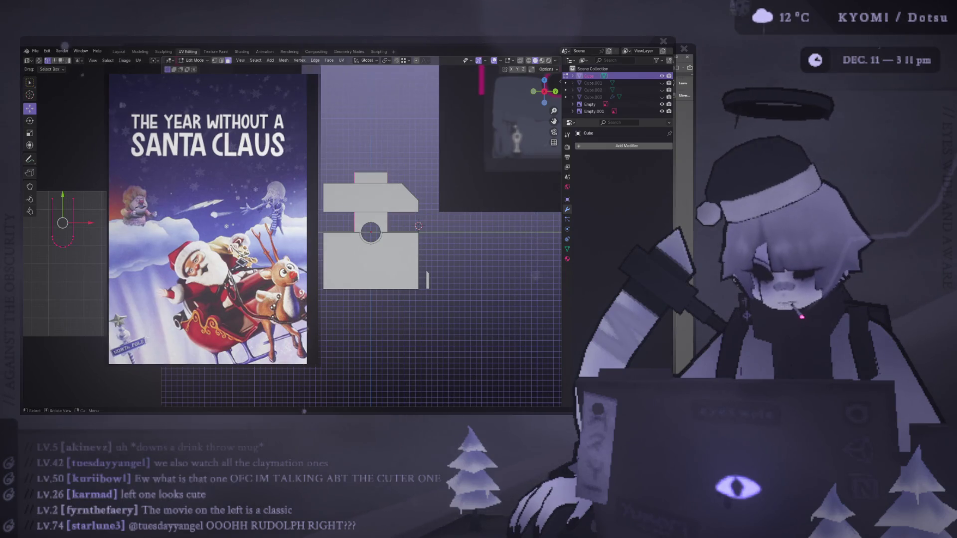
pyautogui.click(309, 70)
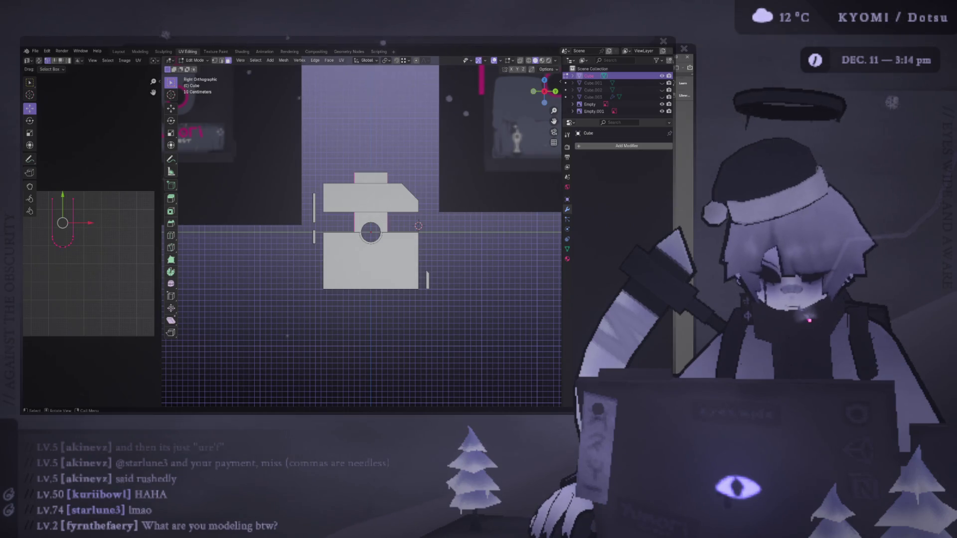
pyautogui.moveTo(294, 276); pyautogui.dragTo(307, 280, button='middle')
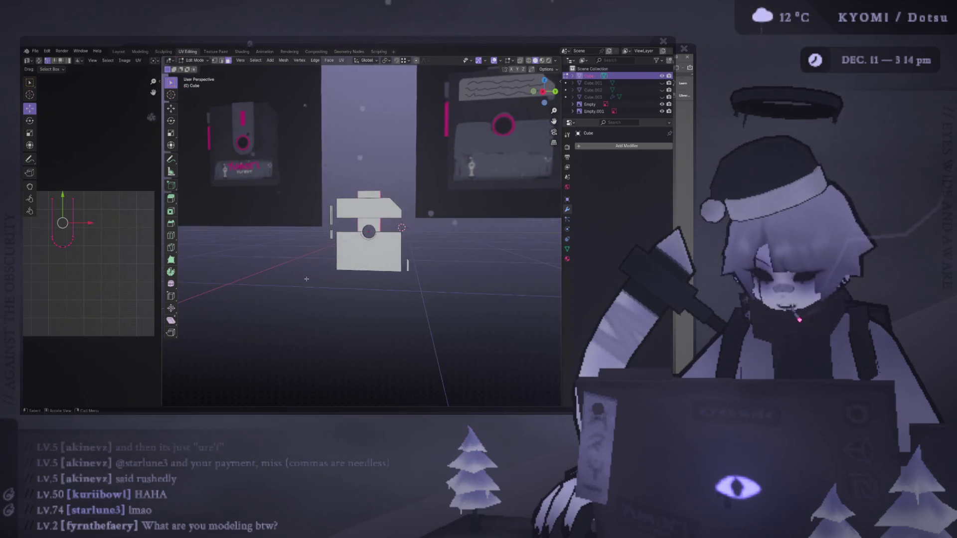
pyautogui.scroll(5, 307, 279)
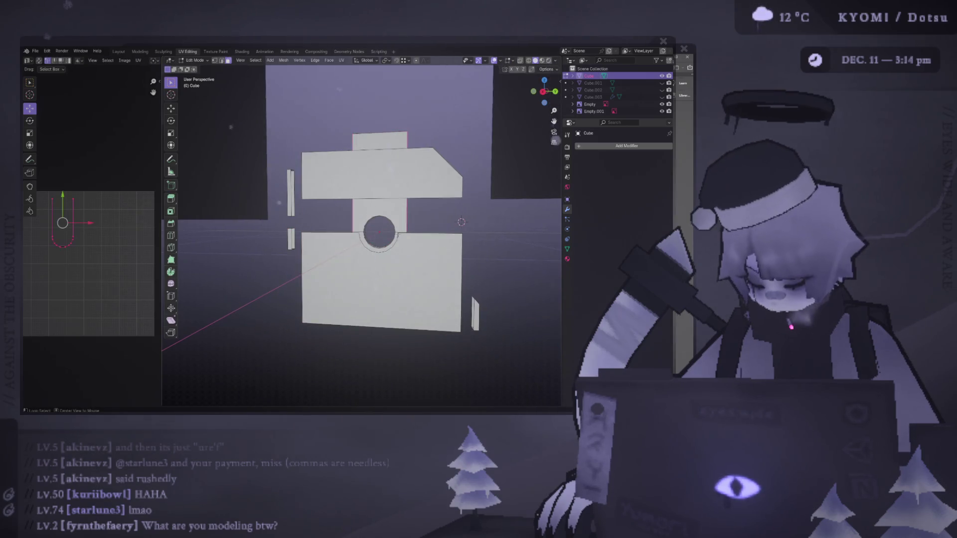
pyautogui.press('a')
pyautogui.press('Tab')
pyautogui.moveTo(379, 234)
pyautogui.mouseDown(button='middle')
pyautogui.moveTo(272, 231)
pyautogui.moveTo(286, 262)
pyautogui.moveTo(377, 213)
pyautogui.moveTo(492, 267)
pyautogui.moveTo(406, 232)
pyautogui.mouseUp(button='middle')
pyautogui.press('Tab')
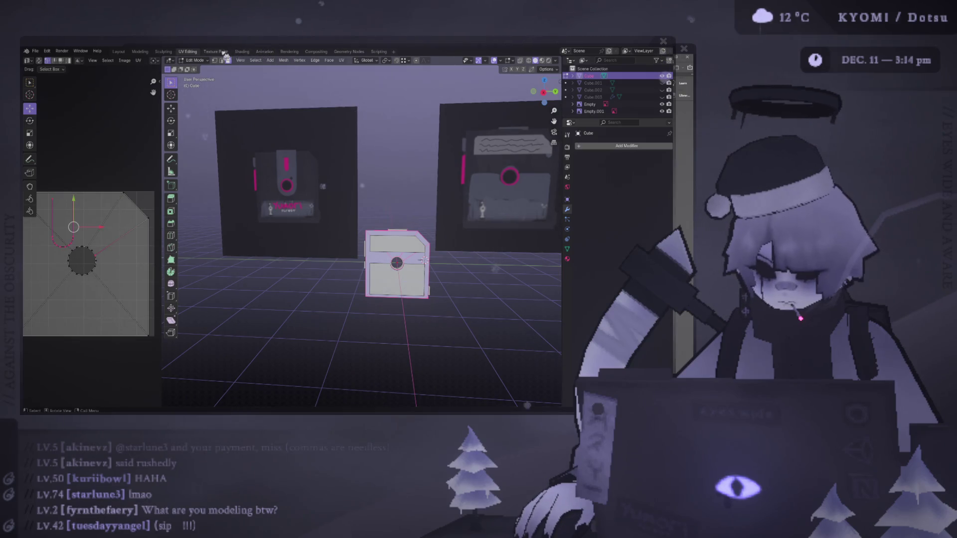
pyautogui.click(225, 52)
pyautogui.click(264, 51)
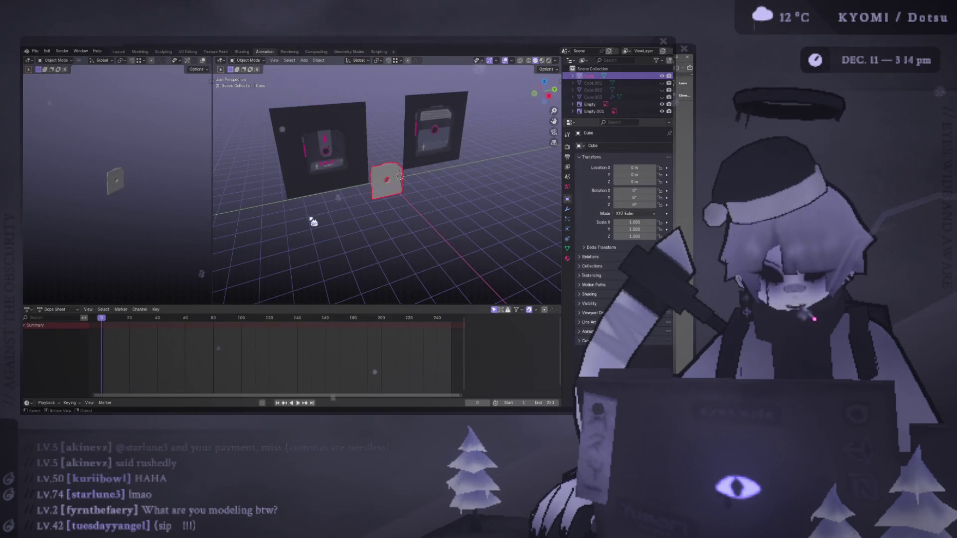
pyautogui.moveTo(313, 222); pyautogui.dragTo(319, 190, button='middle')
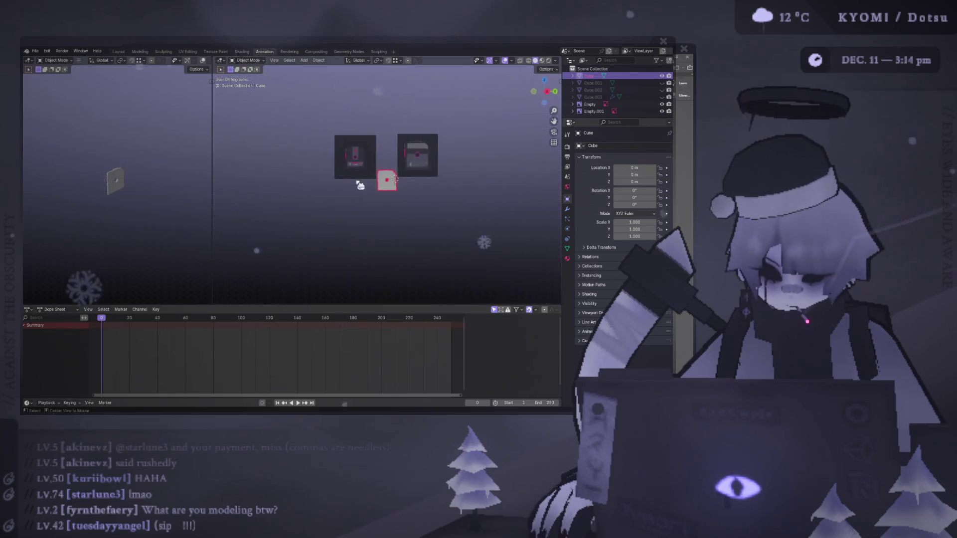
pyautogui.press('KP_3')
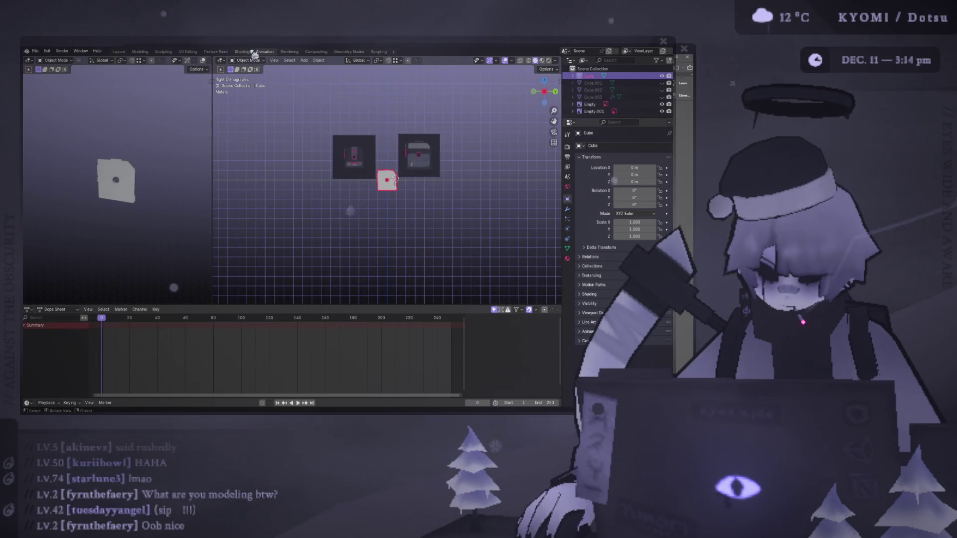
pyautogui.click(189, 52)
pyautogui.keyDown('alt'); pyautogui.moveTo(424, 260); pyautogui.dragTo(429, 245, button='middle'); pyautogui.keyUp('alt')
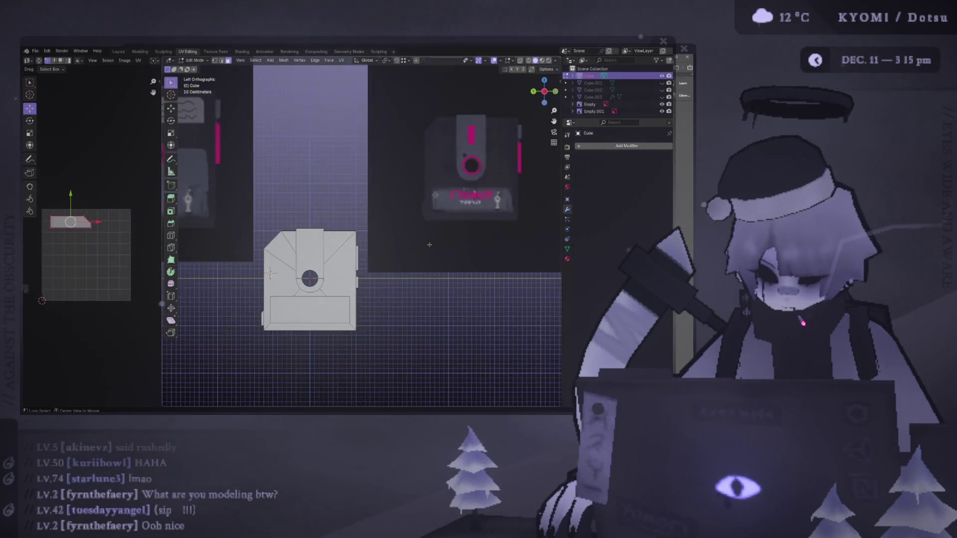
# Re-enter Edit Mode with the whole mesh selected so all the floppy's UV islands show, centred in view
pyautogui.click(314, 246)
pyautogui.press('a')
pyautogui.scroll(3, 310, 248)
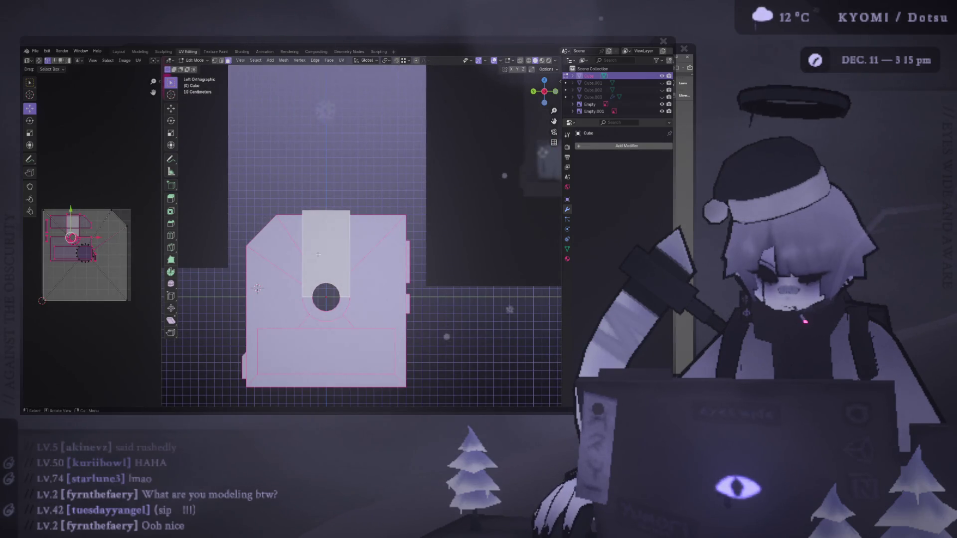
pyautogui.hotkey('ctrl', 'z')
pyautogui.hotkey('ctrl', 'z')
pyautogui.hotkey('ctrl', 'z')
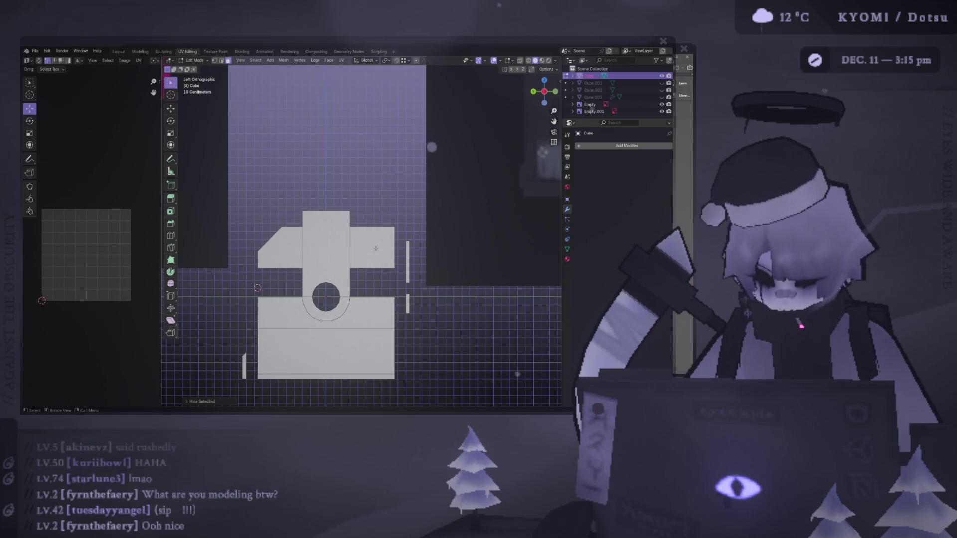
pyautogui.press('Tab')
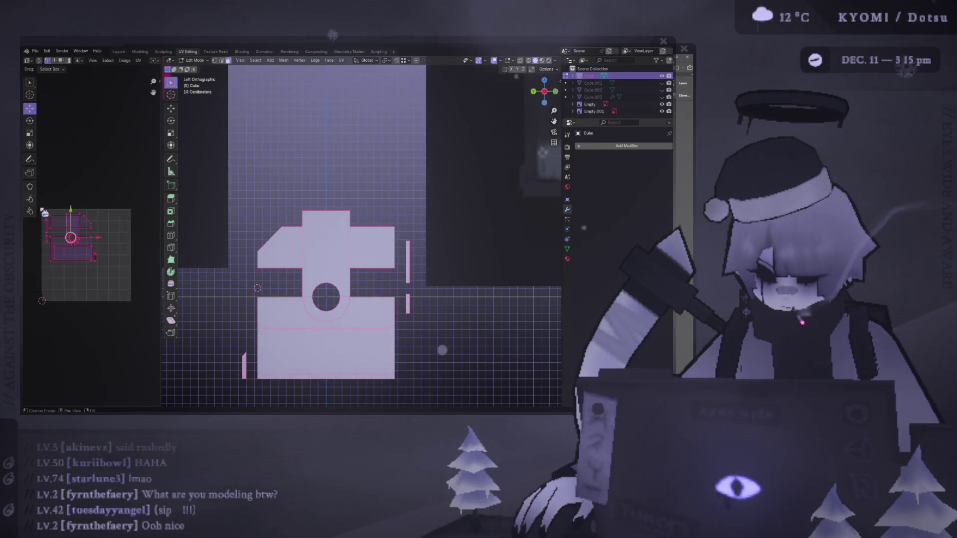
pyautogui.scroll(1, 127, 236)
pyautogui.scroll(1, 127, 235)
pyautogui.scroll(1, 127, 236)
pyautogui.moveTo(127, 236); pyautogui.dragTo(80, 227, button='middle')
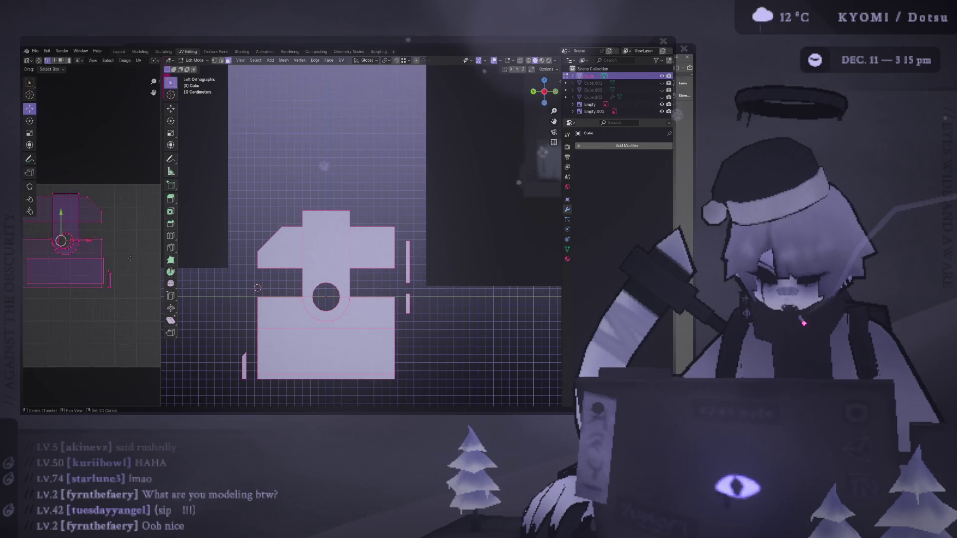
pyautogui.moveTo(227, 271)
pyautogui.mouseDown(button='middle')
pyautogui.moveTo(299, 272)
pyautogui.moveTo(239, 270)
pyautogui.mouseUp(button='middle')
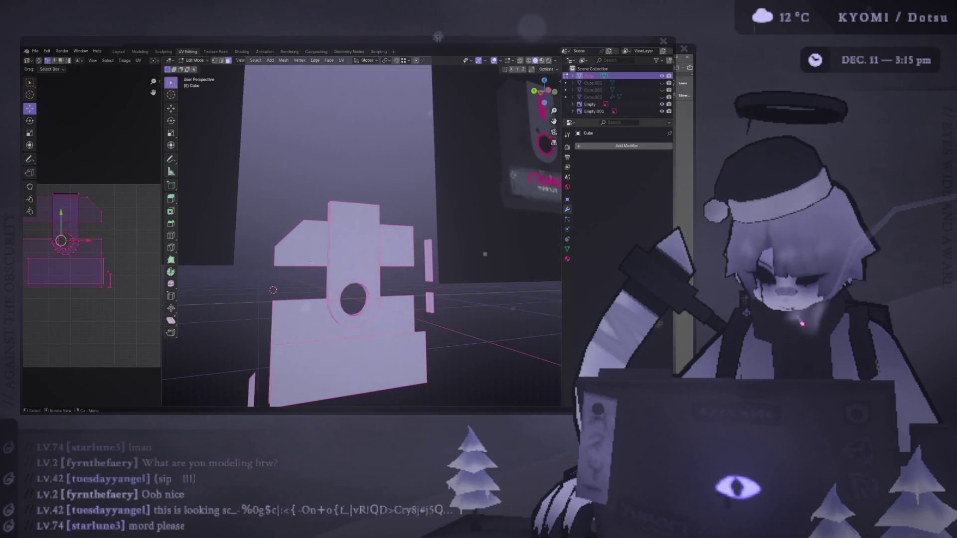
pyautogui.moveTo(97, 258); pyautogui.dragTo(145, 250, button='middle')
# Widen the UV editor and move the bottom rectangular UV island lower
pyautogui.click(145, 250)
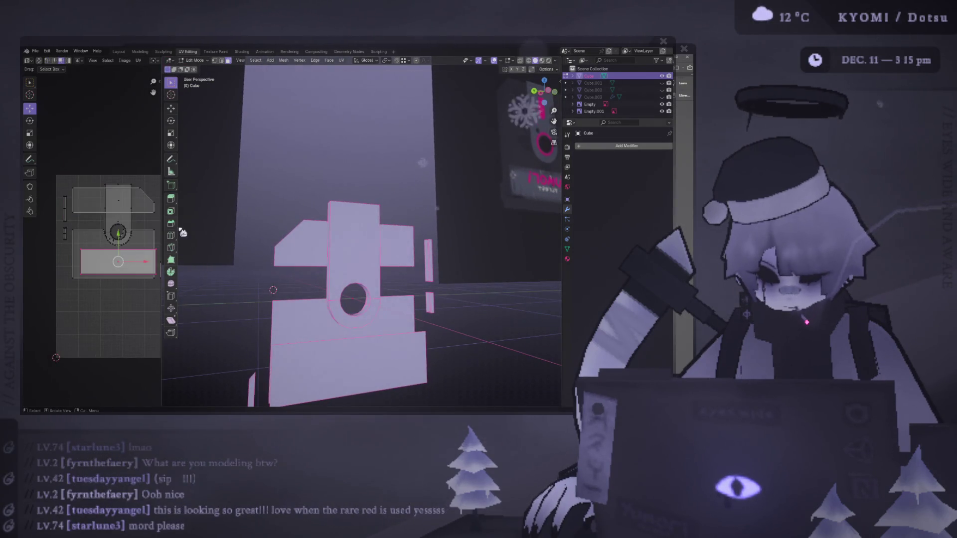
pyautogui.moveTo(161, 221); pyautogui.dragTo(287, 221)
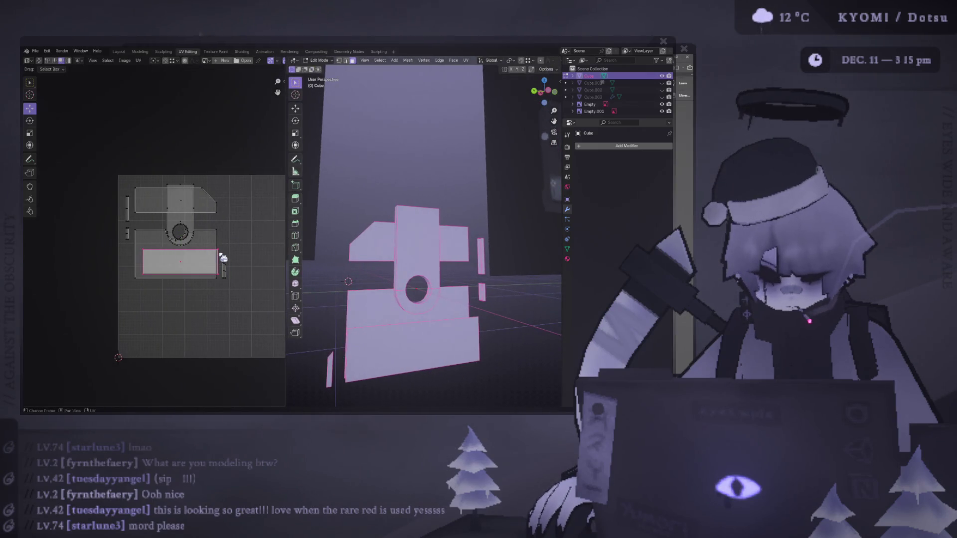
pyautogui.press('g')
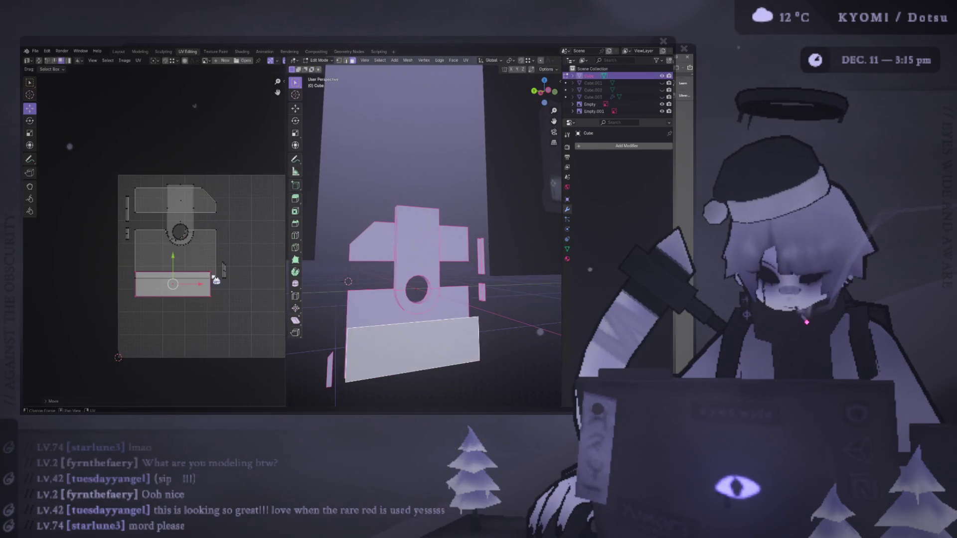
pyautogui.click(221, 314)
# Move the small strip UV island up and to the right, then return to Object Mode
pyautogui.click(223, 270)
pyautogui.moveTo(252, 285); pyautogui.dragTo(231, 284, button='middle')
pyautogui.moveTo(220, 272); pyautogui.dragTo(243, 233)
pyautogui.scroll(-2, 324, 260)
pyautogui.moveTo(349, 296)
pyautogui.mouseDown(button='middle')
pyautogui.moveTo(514, 297)
pyautogui.moveTo(454, 298)
pyautogui.moveTo(482, 299)
pyautogui.mouseUp(button='middle')
pyautogui.keyDown('ctrl'); pyautogui.click(471, 301); pyautogui.keyUp('ctrl')
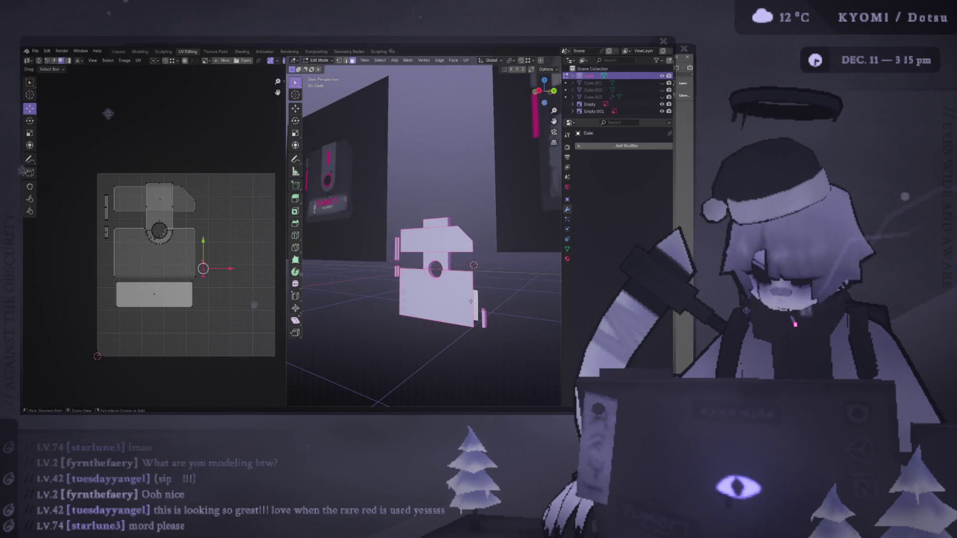
pyautogui.press('Tab')
pyautogui.press('Tab')
pyautogui.press('Tab')
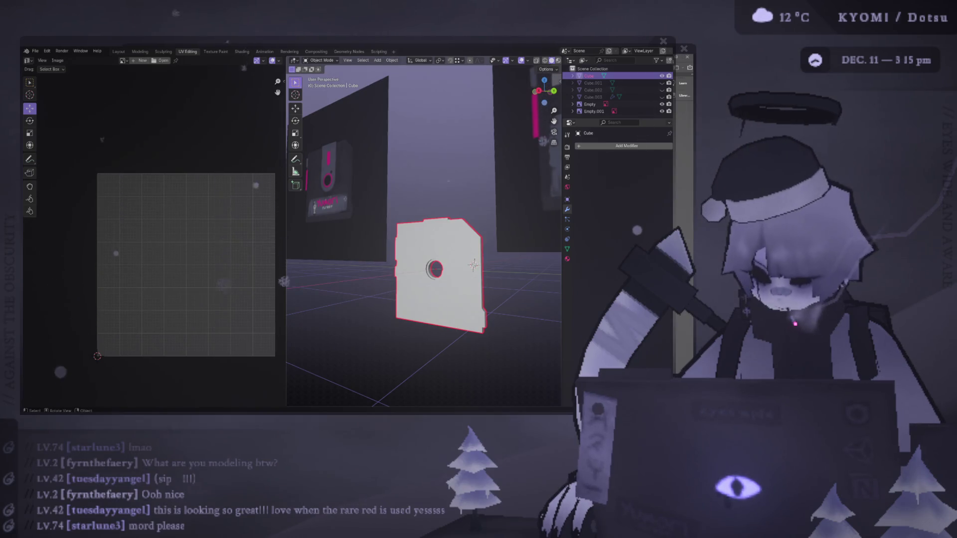
# Back in Edit Mode, unhide all faces, box-select them, orbit to the side view and call up the Ctrl+F face menu
pyautogui.press('Tab')
pyautogui.hotkey('alt', 'h')
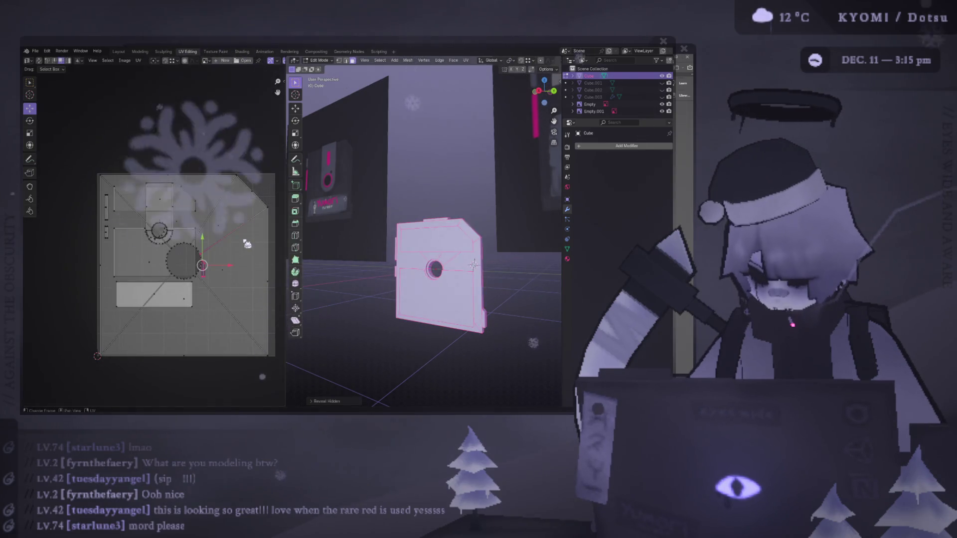
pyautogui.press('b')
pyautogui.moveTo(201, 266); pyautogui.dragTo(203, 268)
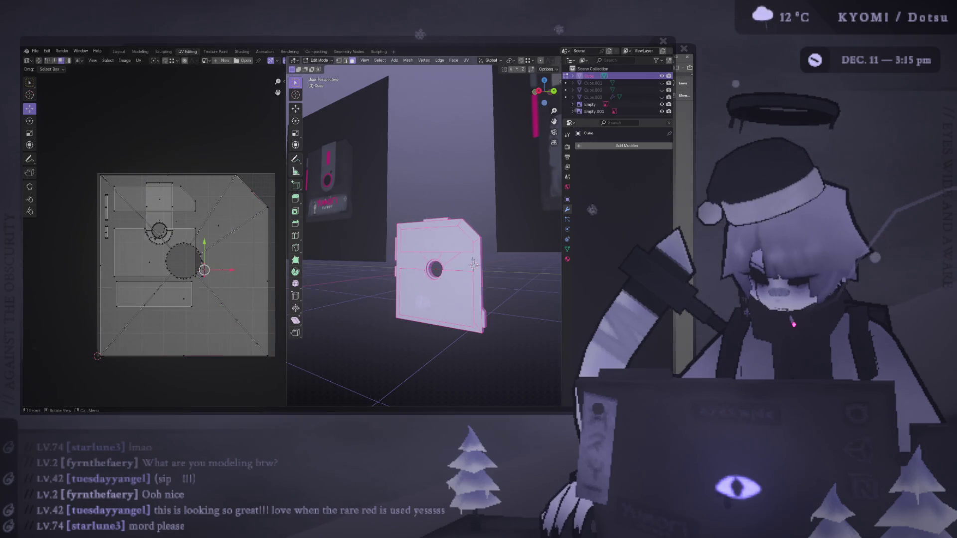
pyautogui.hotkey('ctrl', 'l')
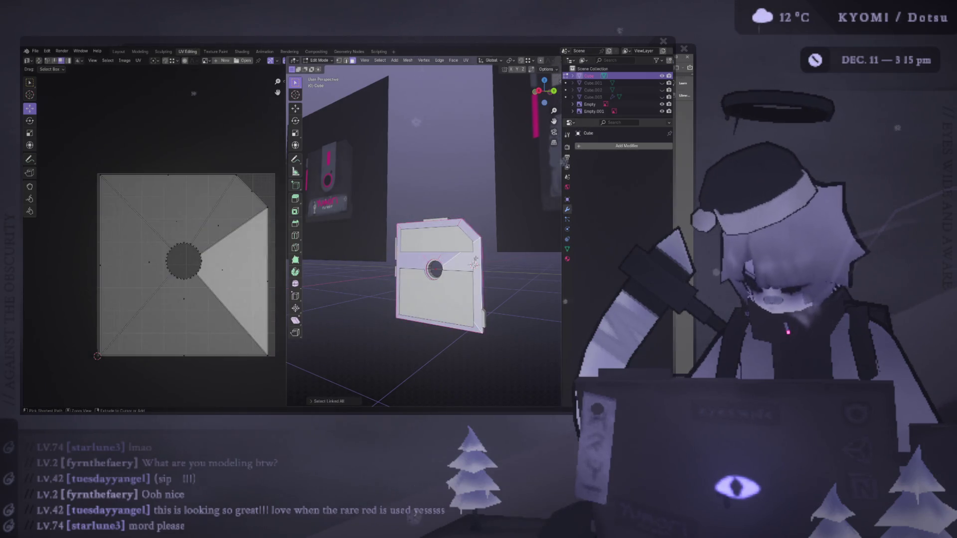
pyautogui.hotkey('ctrl', 'z')
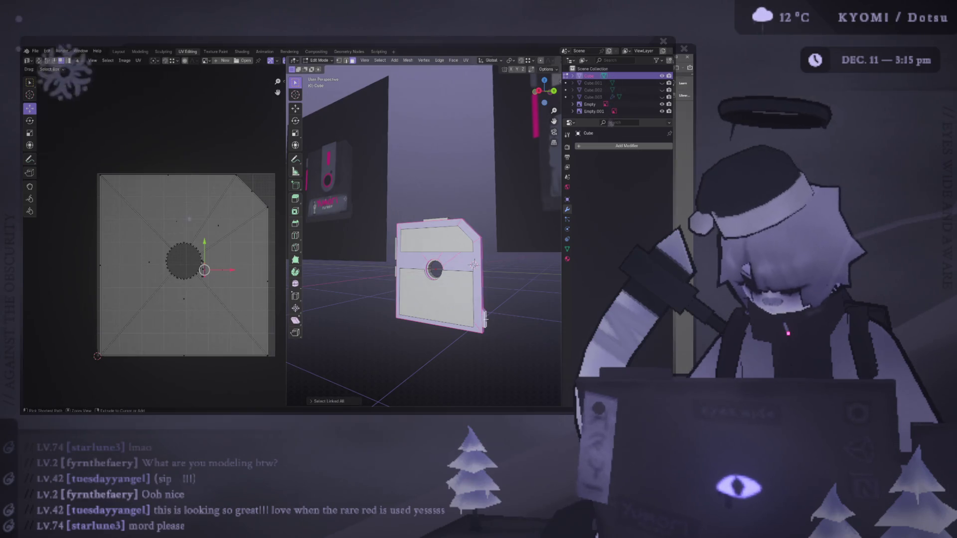
pyautogui.moveTo(545, 91); pyautogui.dragTo(561, 131)
pyautogui.hotkey('ctrl', 'f')
# Unwrap the faces with Project from View, then move and slightly enlarge the projected island
pyautogui.moveTo(394, 231)
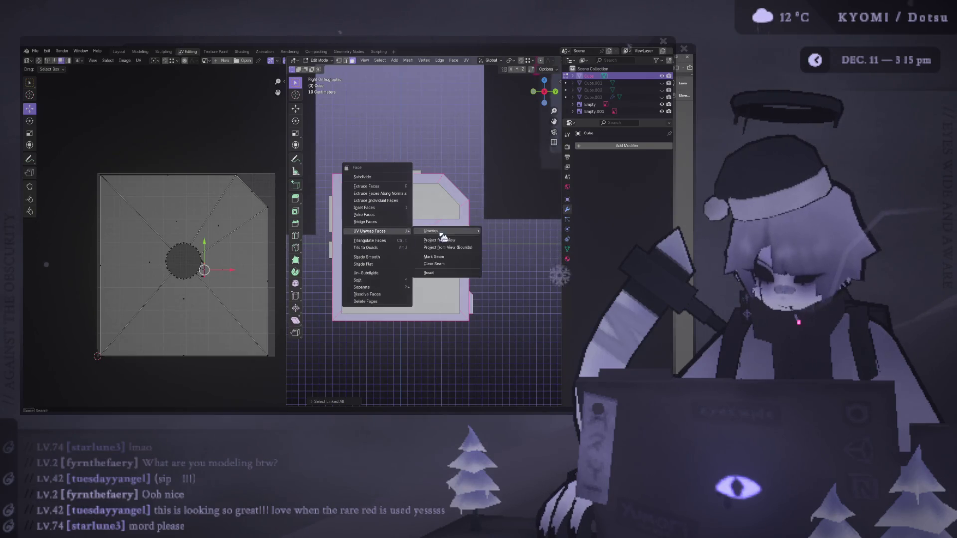
pyautogui.click(449, 241)
pyautogui.press('a')
pyautogui.press('s')
pyautogui.press('g')
pyautogui.click(74, 265)
pyautogui.press('s')
pyautogui.click(75, 264)
pyautogui.press('s')
pyautogui.click(75, 265)
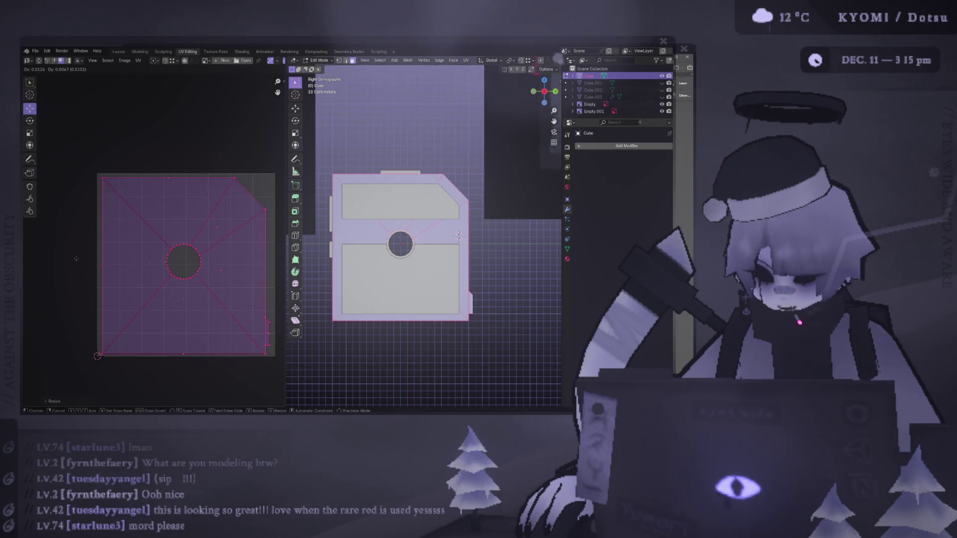
# Select the top label and front faces, and box-select the top and next UV islands
pyautogui.hotkey('alt', 'a')
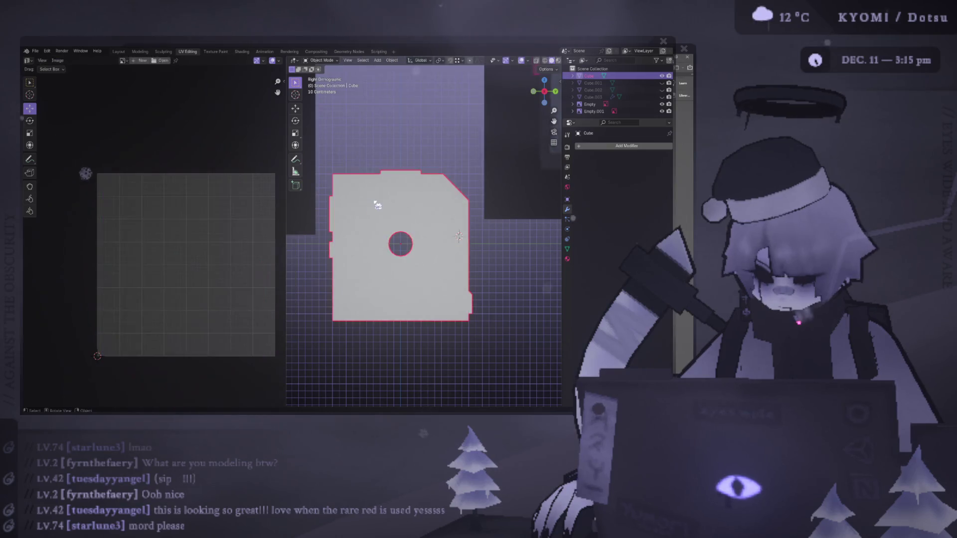
pyautogui.click(371, 204)
pyautogui.moveTo(372, 204); pyautogui.dragTo(362, 270, button='middle')
pyautogui.keyDown('shift'); pyautogui.click(362, 270); pyautogui.keyUp('shift')
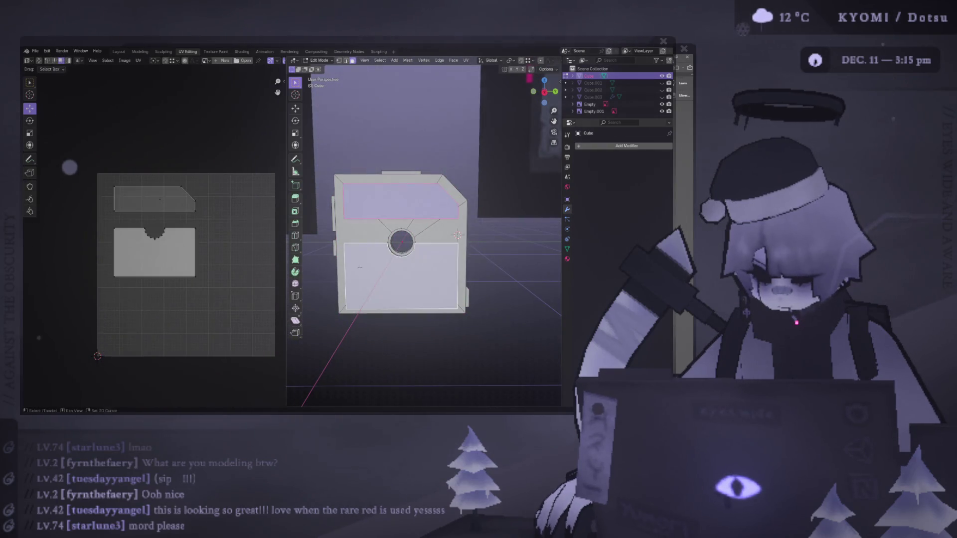
pyautogui.moveTo(230, 209); pyautogui.dragTo(121, 180)
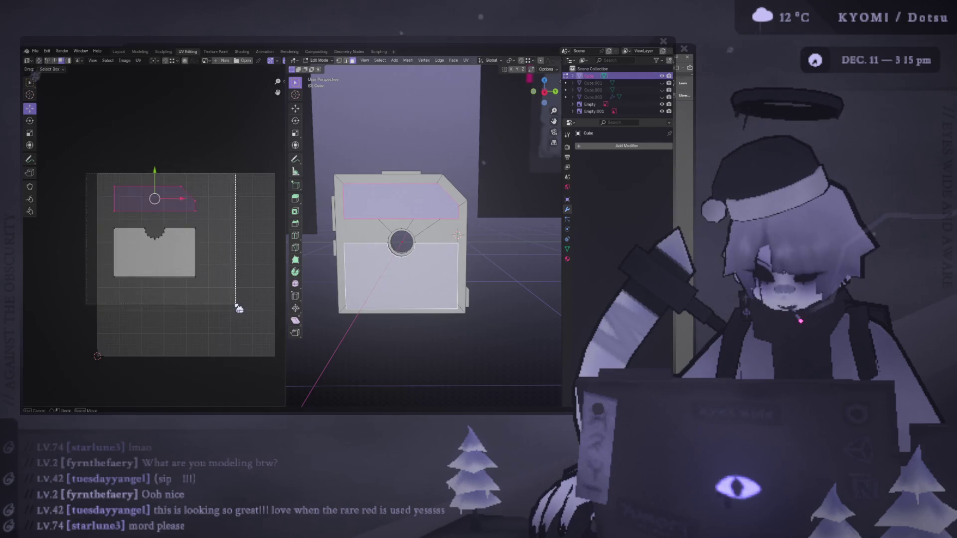
pyautogui.moveTo(227, 304); pyautogui.dragTo(113, 224)
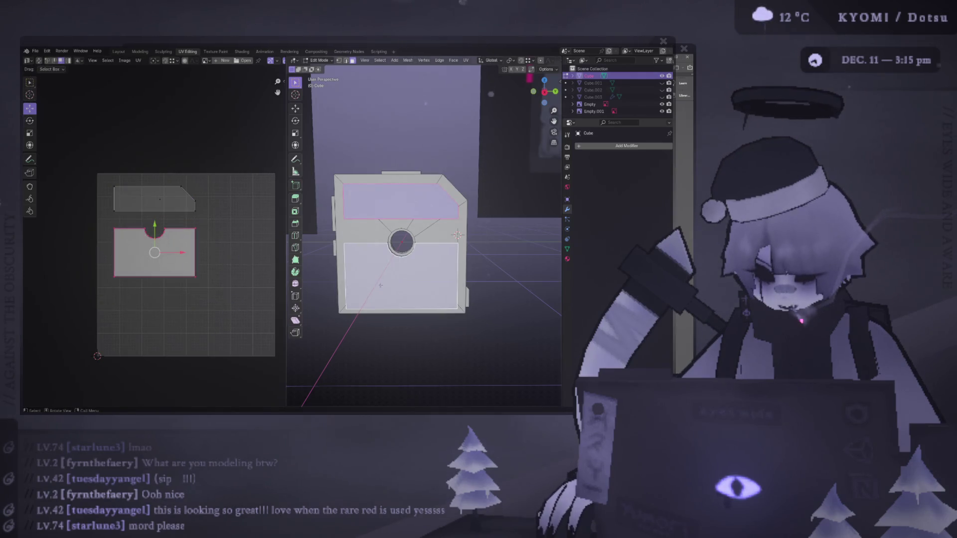
# In the left side view, enlarge the bottom UV island and place it below the others
pyautogui.press('ctrl+KP_3')
pyautogui.moveTo(232, 327); pyautogui.dragTo(107, 278)
pyautogui.scroll(2, 150, 291)
pyautogui.press('s')
pyautogui.click(228, 302)
pyautogui.press('g')
pyautogui.click(236, 305)
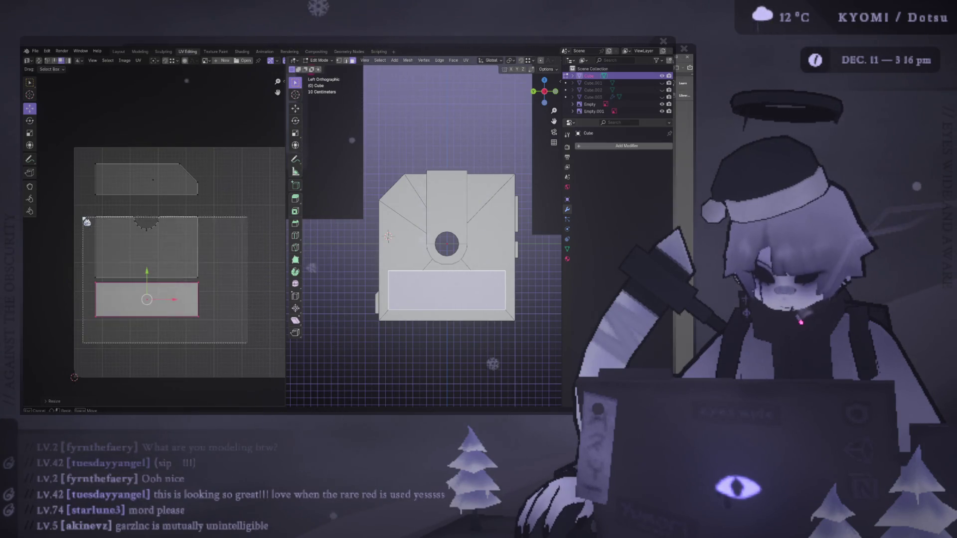
# Select the middle and bottom UV islands, move them up and scale them larger
pyautogui.click(145, 240)
pyautogui.hotkey('alt', 'a')
pyautogui.keyDown('shift'); pyautogui.click(149, 255); pyautogui.keyUp('shift')
pyautogui.press('g')
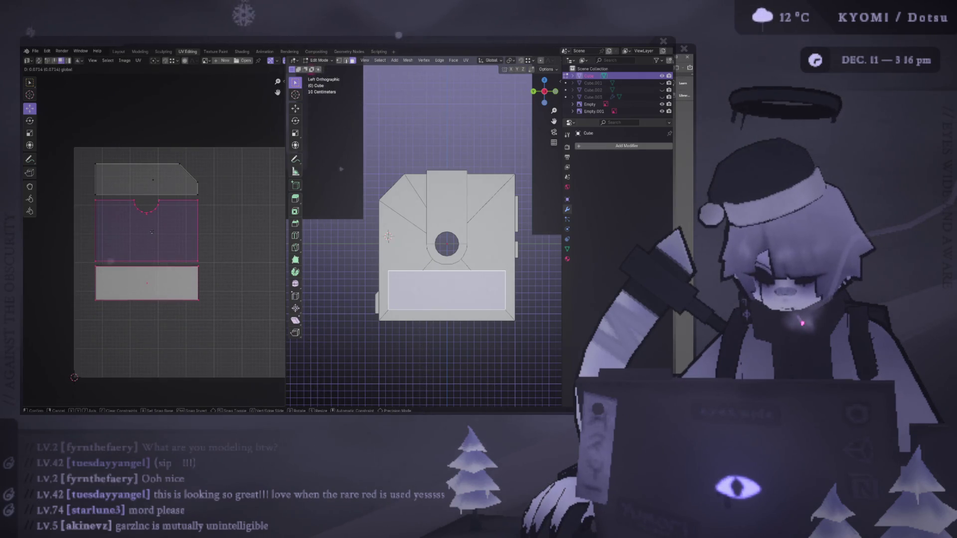
pyautogui.click(152, 232)
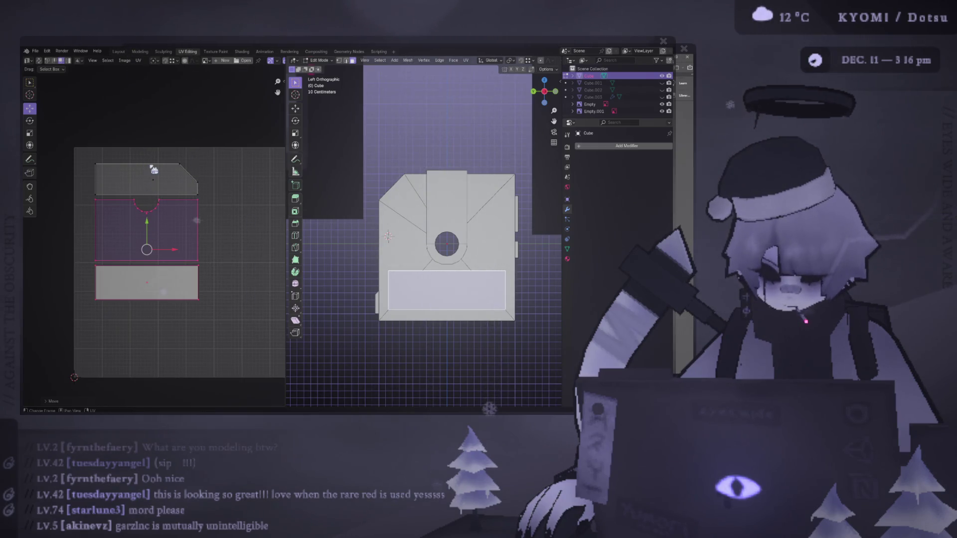
pyautogui.scroll(-6, 144, 225)
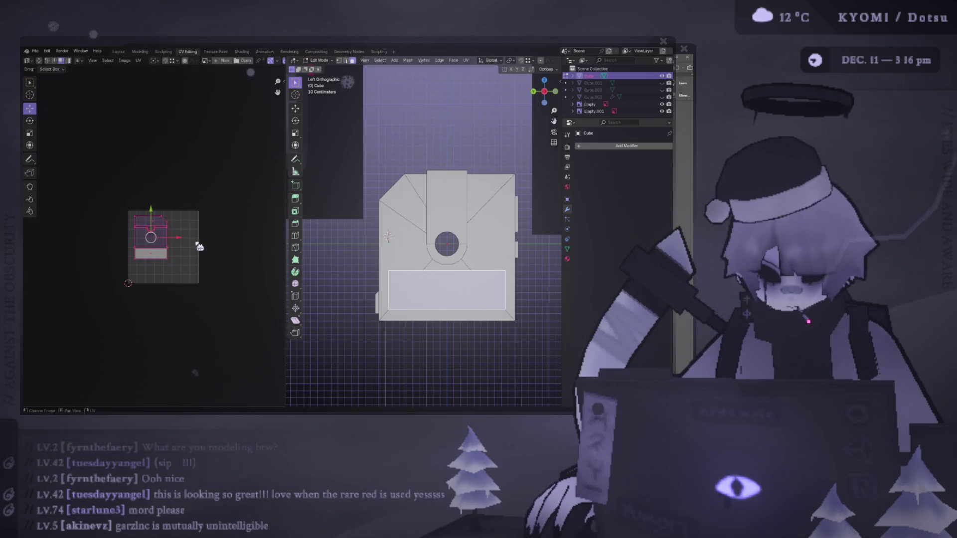
pyautogui.press('s')
pyautogui.click(224, 252)
pyautogui.press('g')
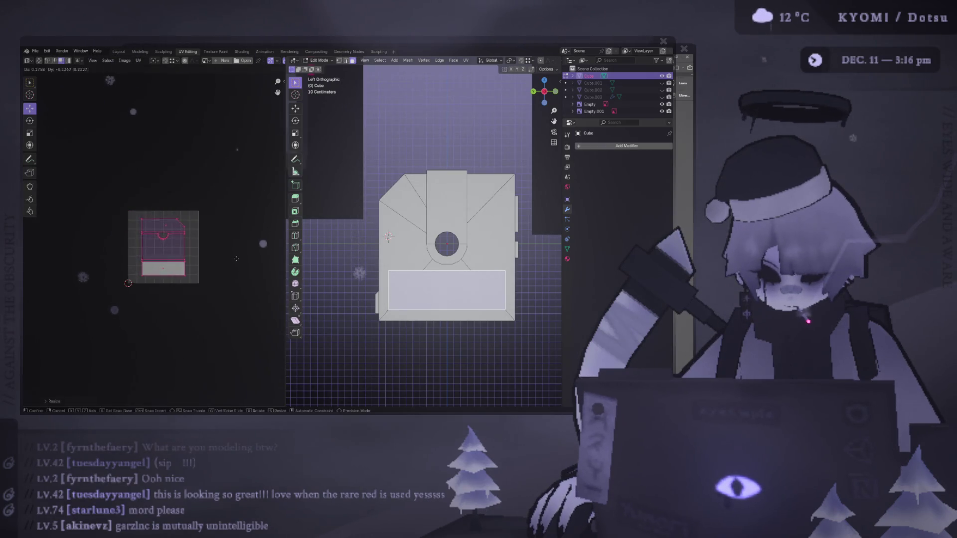
pyautogui.click(253, 263)
# Enlarge those islands a bit more, shift them left, then box-select the thin side strip's island
pyautogui.press('s')
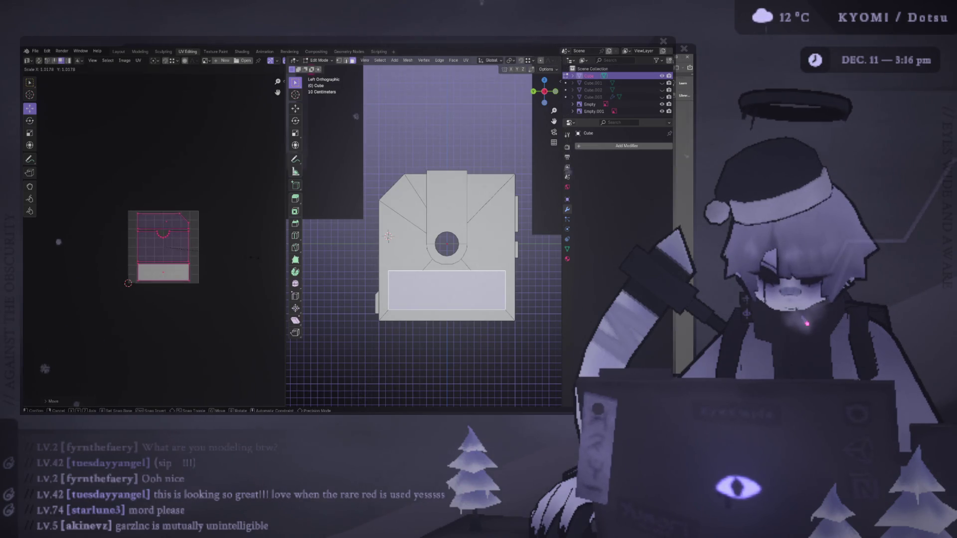
pyautogui.click(258, 259)
pyautogui.scroll(3, 259, 259)
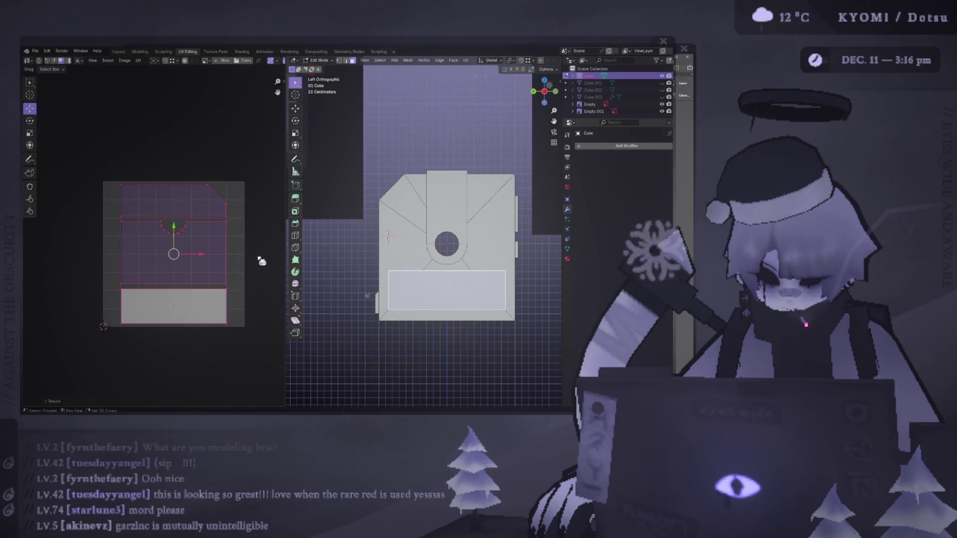
pyautogui.press('s')
pyautogui.press('g')
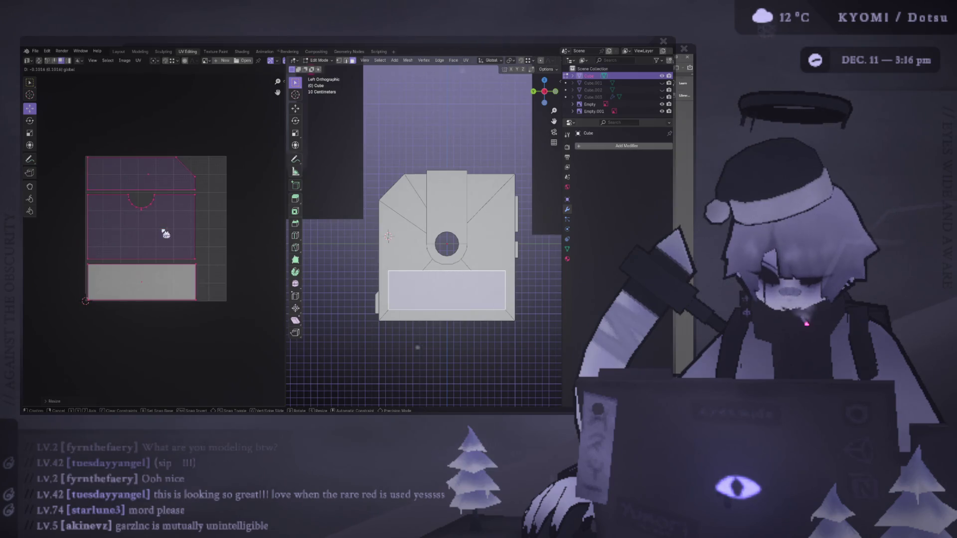
pyautogui.click(166, 234)
pyautogui.hotkey('alt', 'a')
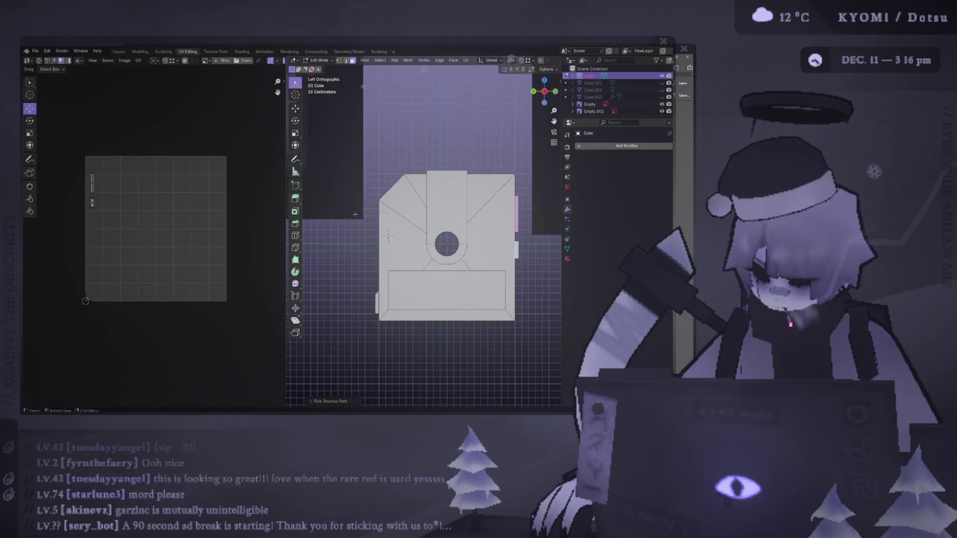
pyautogui.moveTo(171, 231); pyautogui.dragTo(43, 126)
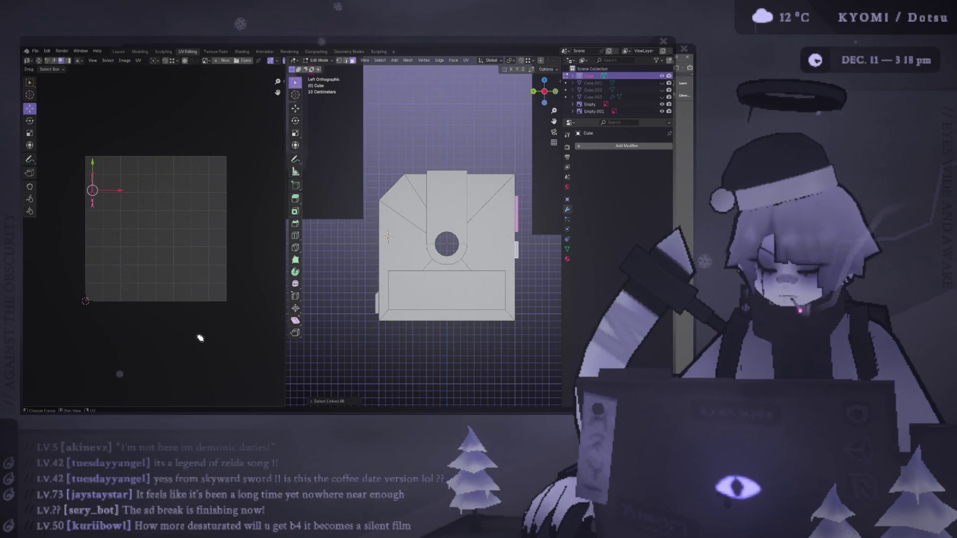
pyautogui.moveTo(448, 235)
pyautogui.mouseDown(button='middle')
pyautogui.moveTo(379, 233)
pyautogui.moveTo(445, 228)
pyautogui.mouseUp(button='middle')
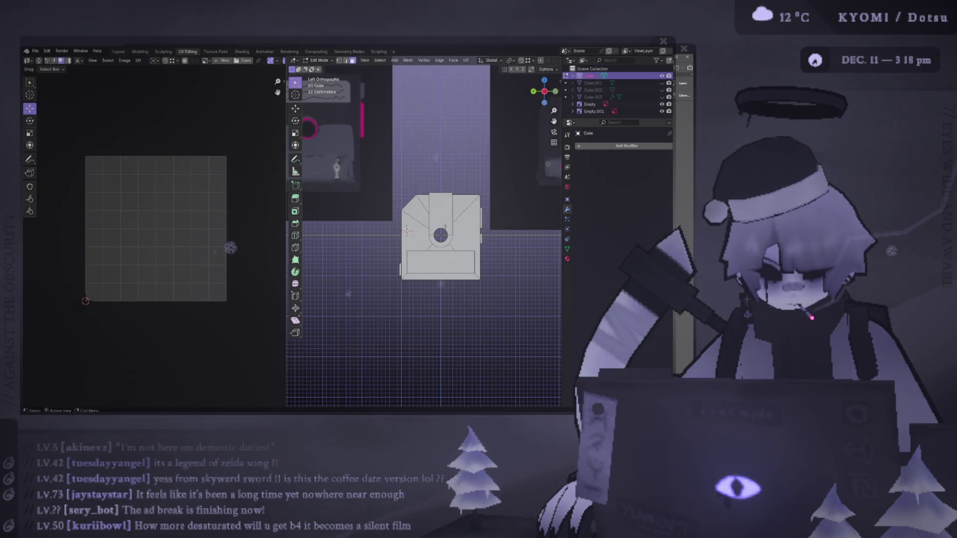
pyautogui.moveTo(446, 227)
pyautogui.mouseDown(button='middle')
pyautogui.moveTo(480, 221)
pyautogui.moveTo(457, 224)
pyautogui.mouseUp(button='middle')
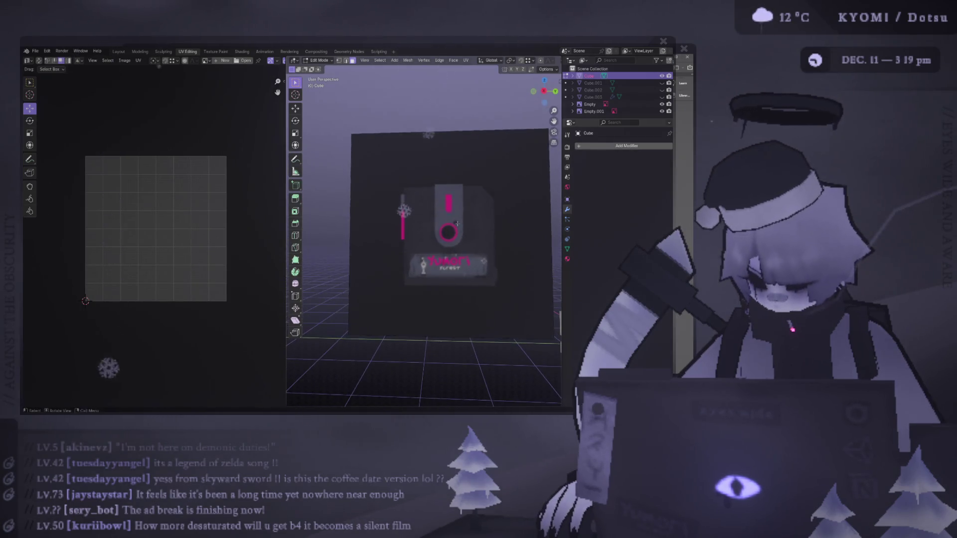
pyautogui.scroll(3, 457, 223)
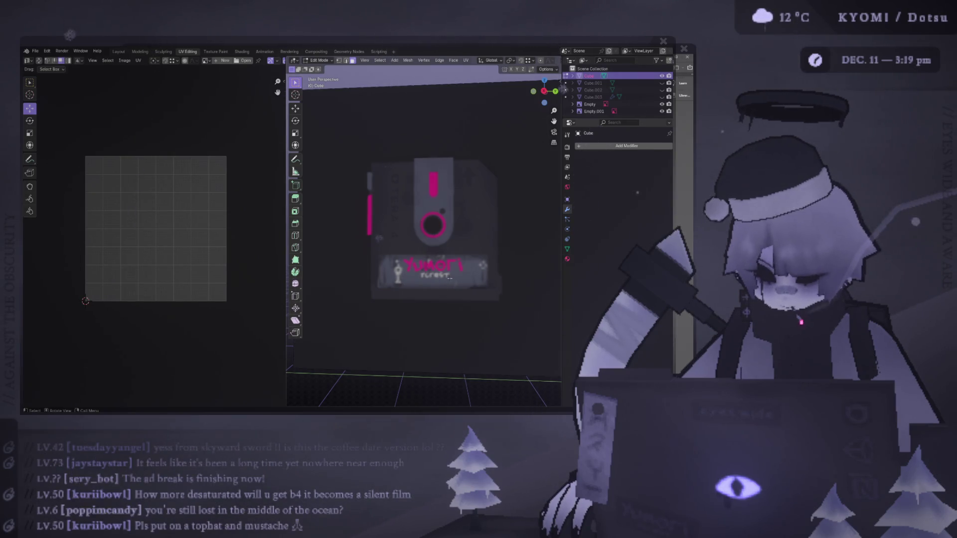
pyautogui.press('KP_3')
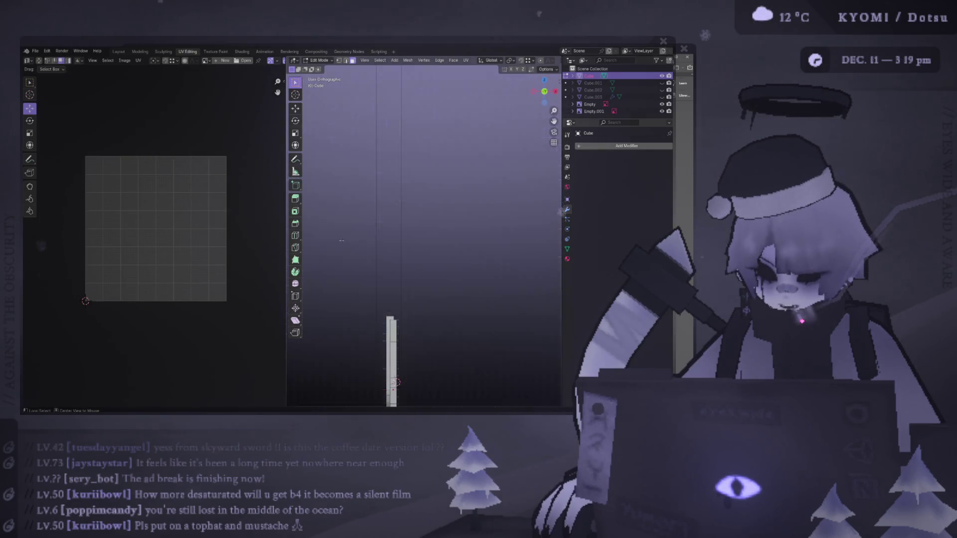
pyautogui.scroll(-5, 348, 242)
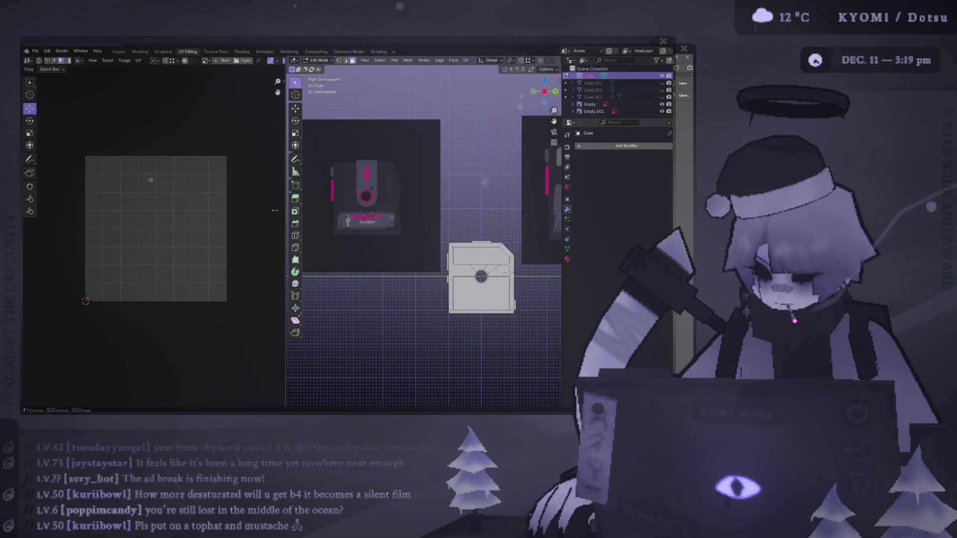
# Select the disk's top strip and lower square face along with their linked faces
pyautogui.moveTo(280, 210); pyautogui.dragTo(204, 210)
pyautogui.click(442, 263)
pyautogui.press('Tab')
pyautogui.press('Tab')
pyautogui.press('a')
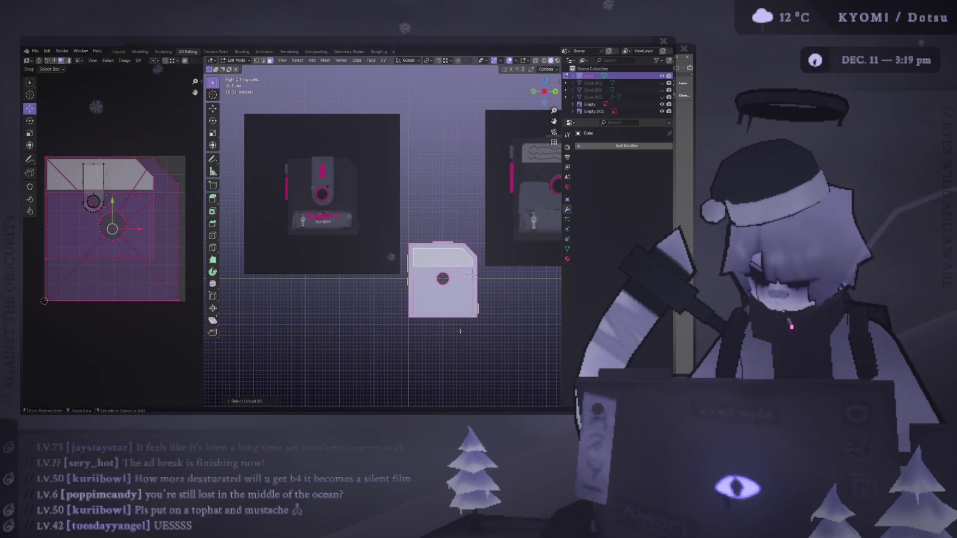
pyautogui.keyDown('ctrl'); pyautogui.click(408, 244); pyautogui.keyUp('ctrl')
pyautogui.hotkey('ctrl', 'l')
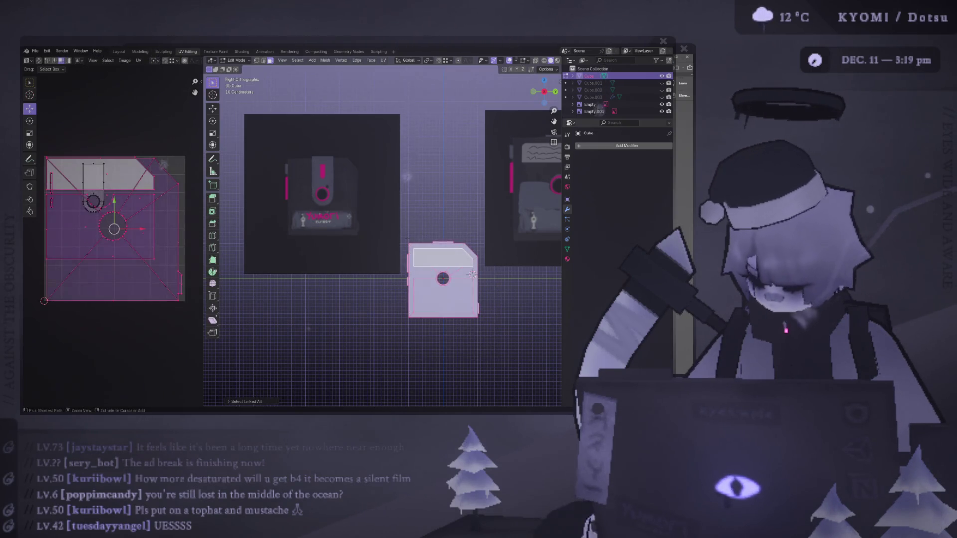
pyautogui.click(443, 258)
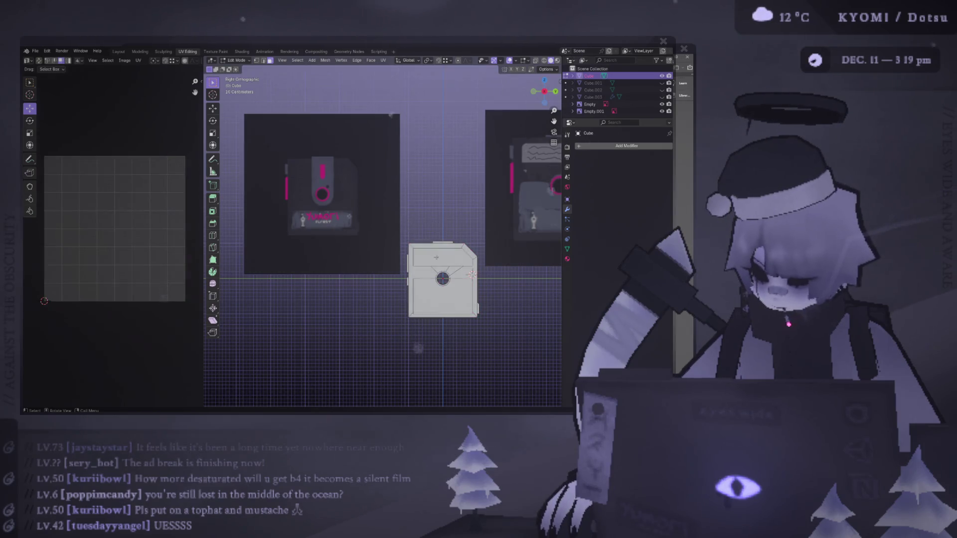
pyautogui.keyDown('shift'); pyautogui.click(443, 297); pyautogui.keyUp('shift')
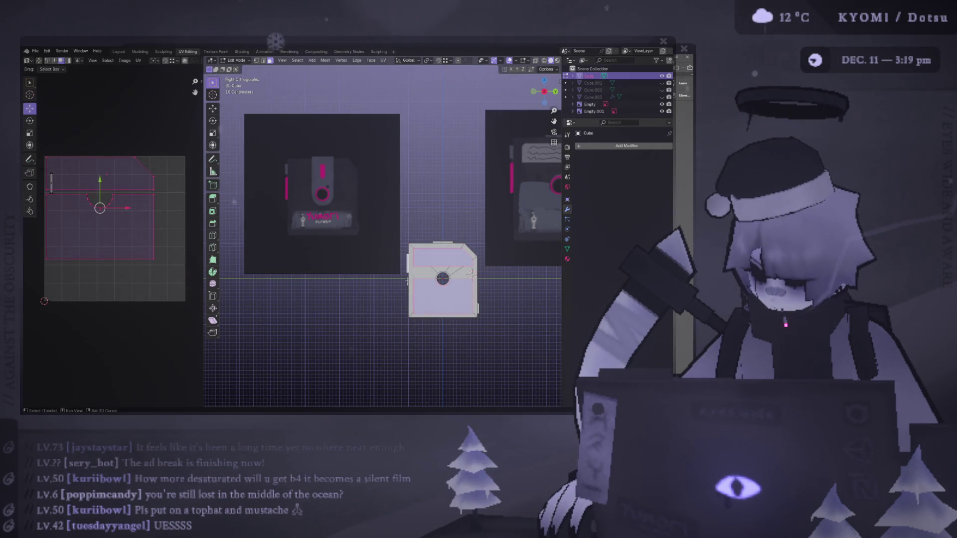
pyautogui.moveTo(449, 279); pyautogui.dragTo(349, 272, button='middle')
pyautogui.hotkey('ctrl', 'l')
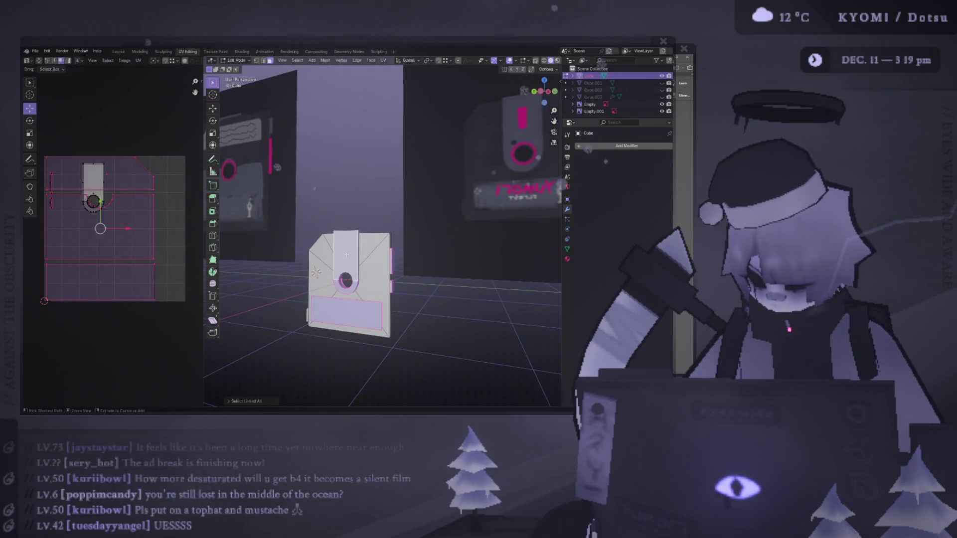
# Narrow the selection to the strip and ring, slide that island right, and widen the UV editor
pyautogui.scroll(2, 110, 192)
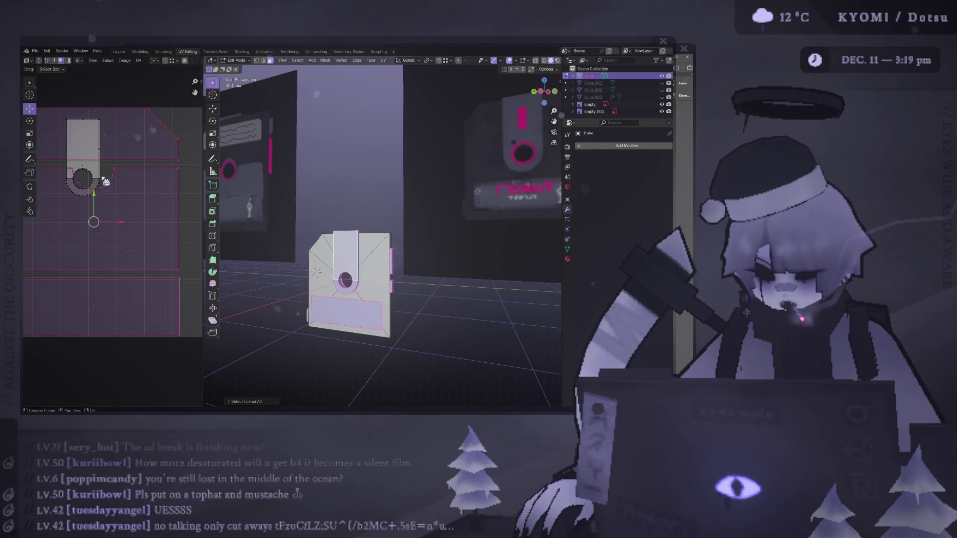
pyautogui.hotkey('ctrl', 'z')
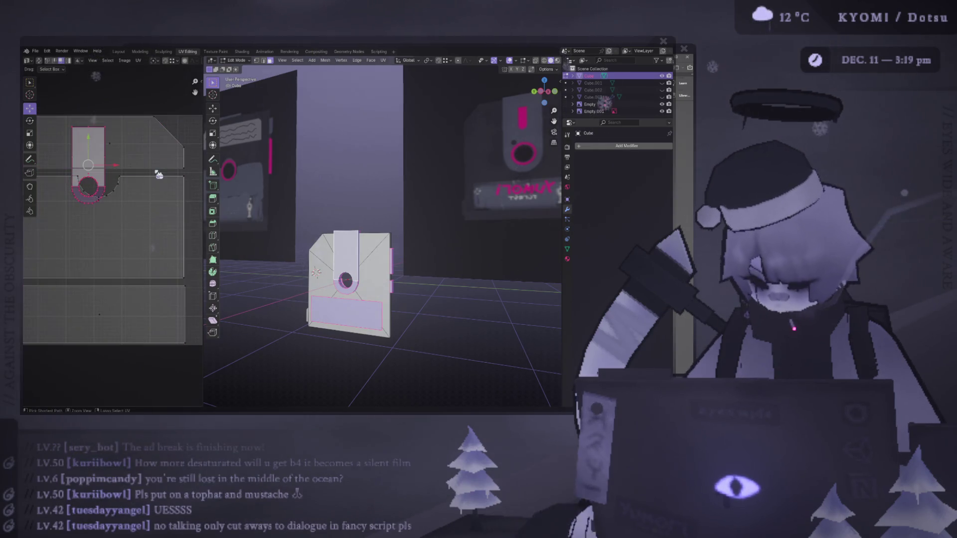
pyautogui.scroll(2, 150, 186)
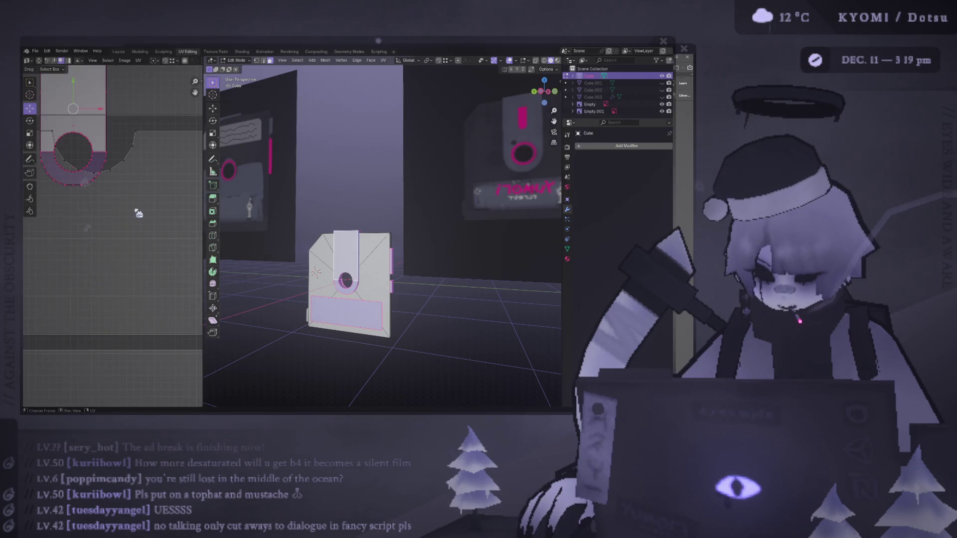
pyautogui.scroll(3, 100, 194)
pyautogui.scroll(-5, 148, 253)
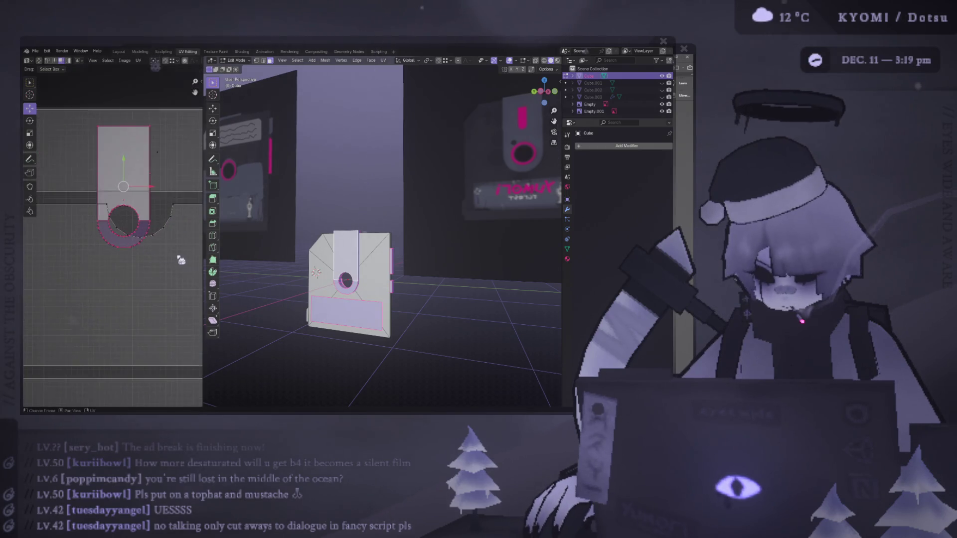
pyautogui.press('g')
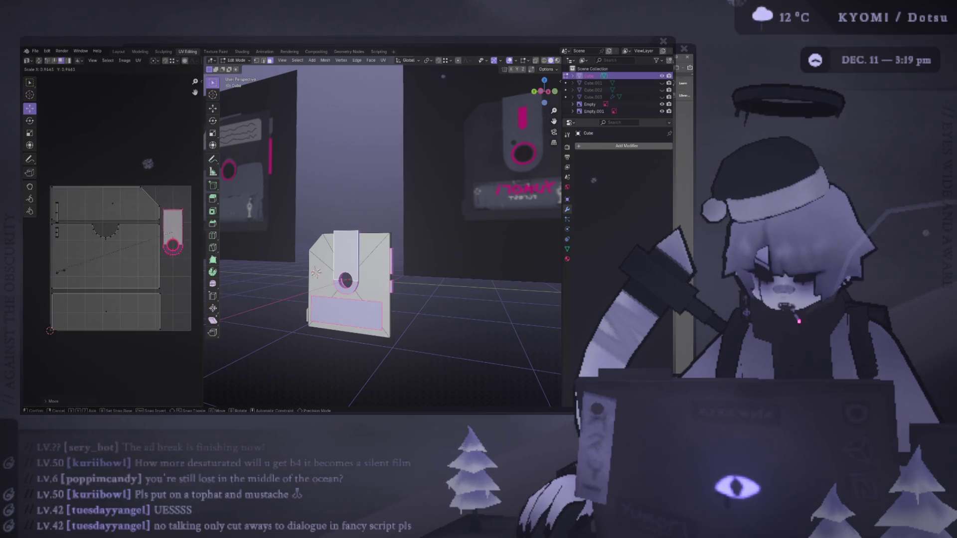
pyautogui.click(178, 252)
pyautogui.scroll(3, 180, 270)
pyautogui.hscroll(3, 180, 269)
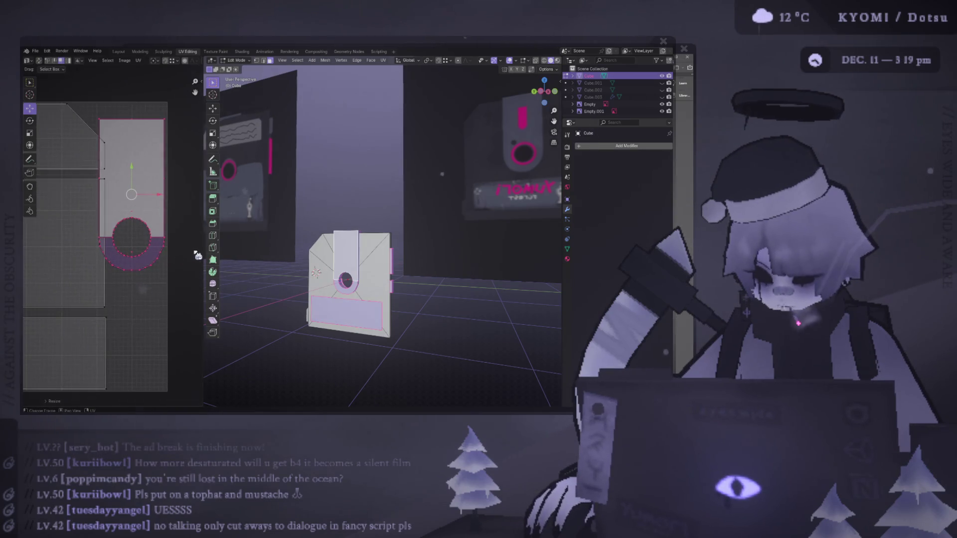
pyautogui.moveTo(203, 248); pyautogui.dragTo(274, 259)
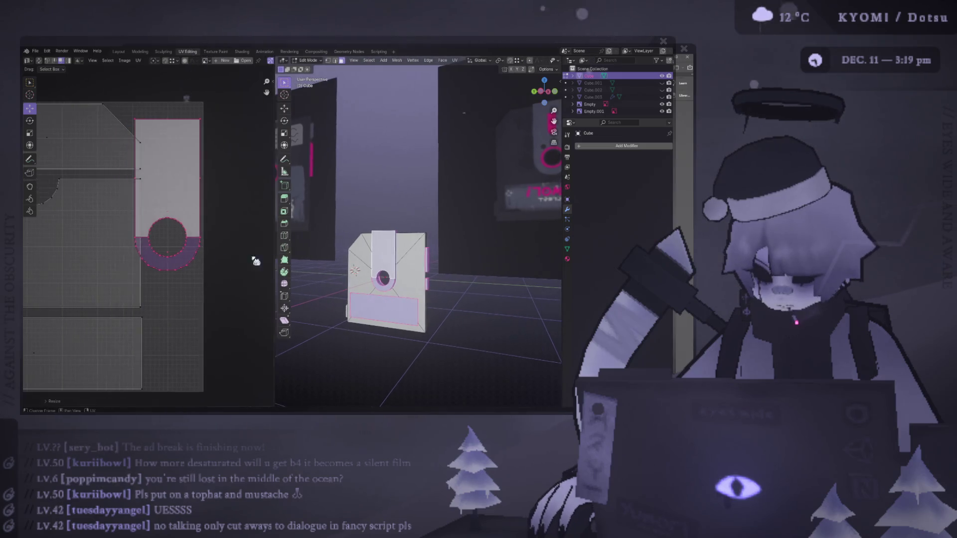
pyautogui.scroll(5, 192, 256)
pyautogui.scroll(10, 464, 268)
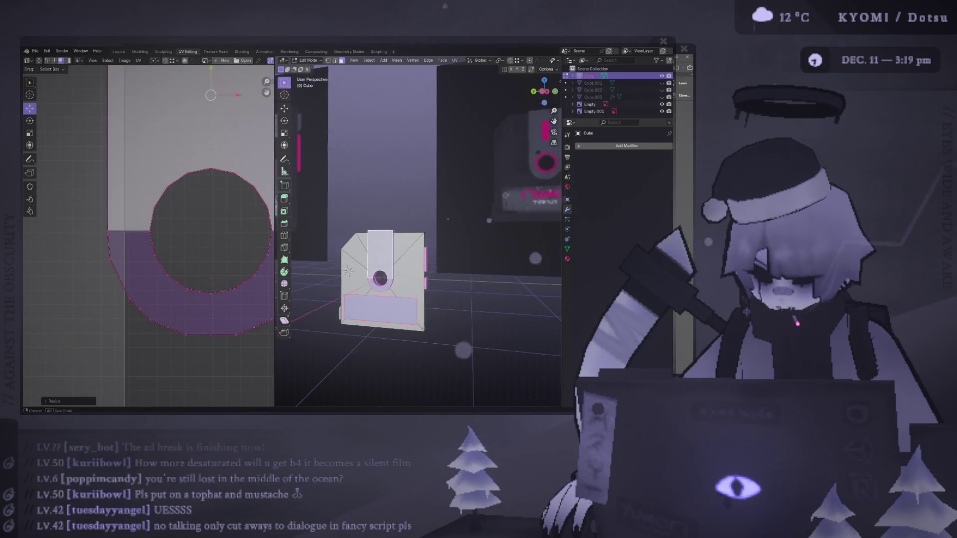
pyautogui.press('ctrl+KP_3')
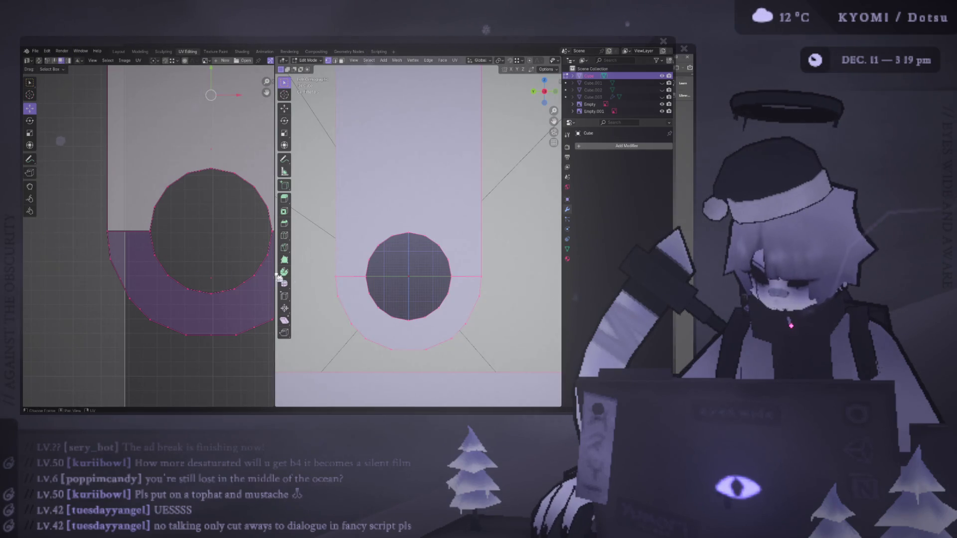
# Inspect the hub ring from both sides, narrow the UV editor, hide the worked faces and face the panel from the left
pyautogui.press('KP_3')
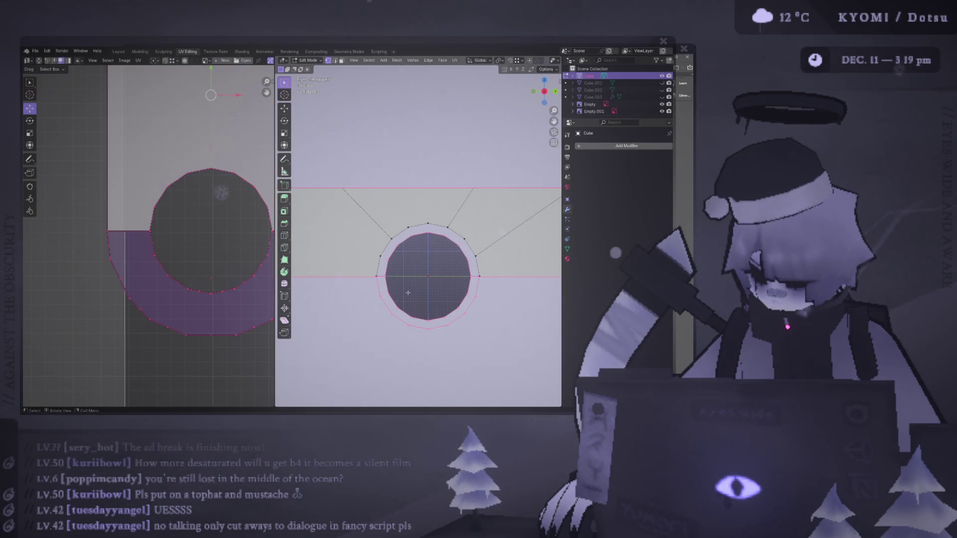
pyautogui.moveTo(407, 293); pyautogui.dragTo(392, 294, button='middle')
pyautogui.scroll(-8, 393, 295)
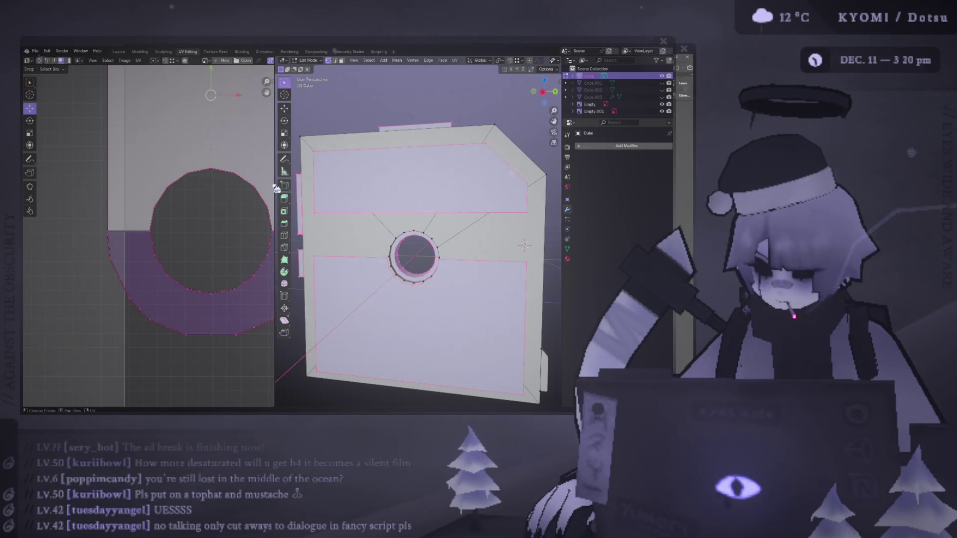
pyautogui.moveTo(277, 186); pyautogui.dragTo(139, 195)
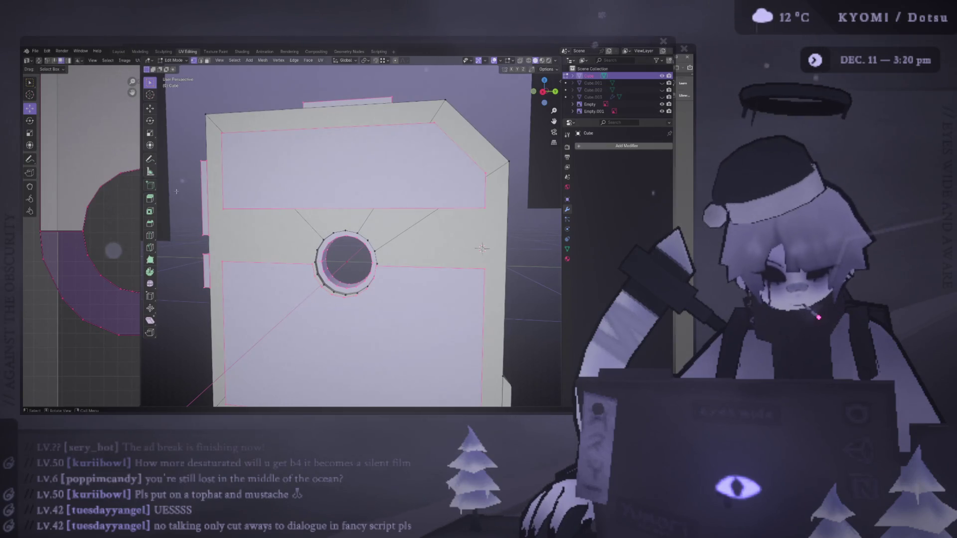
pyautogui.scroll(-3, 481, 248)
pyautogui.moveTo(257, 219)
pyautogui.keyDown('alt'); pyautogui.mouseDown(button='middle')
pyautogui.moveTo(340, 196)
pyautogui.moveTo(337, 223)
pyautogui.mouseUp(button='middle'); pyautogui.keyUp('alt')
pyautogui.scroll(3, 337, 223)
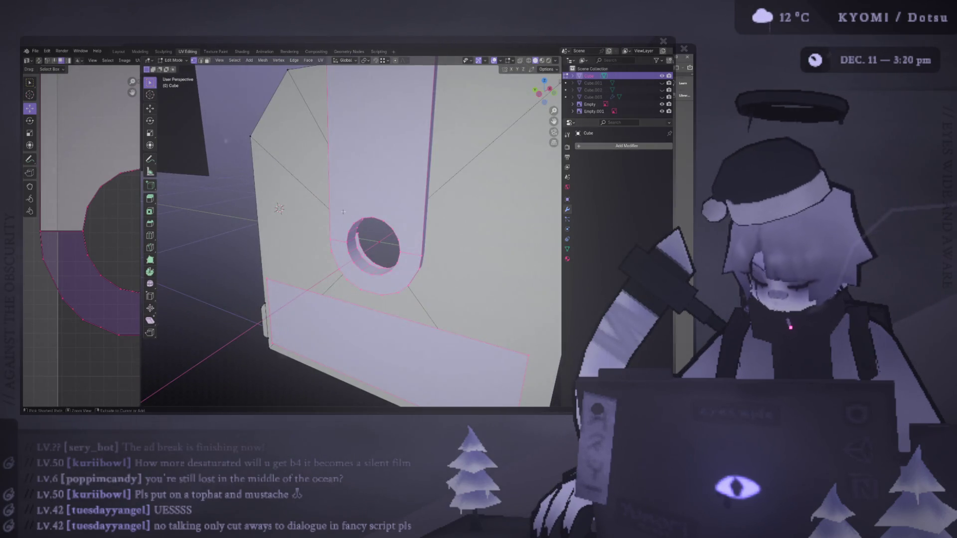
pyautogui.press('h')
pyautogui.keyDown('alt'); pyautogui.moveTo(379, 188); pyautogui.dragTo(332, 197, button='middle'); pyautogui.keyUp('alt')
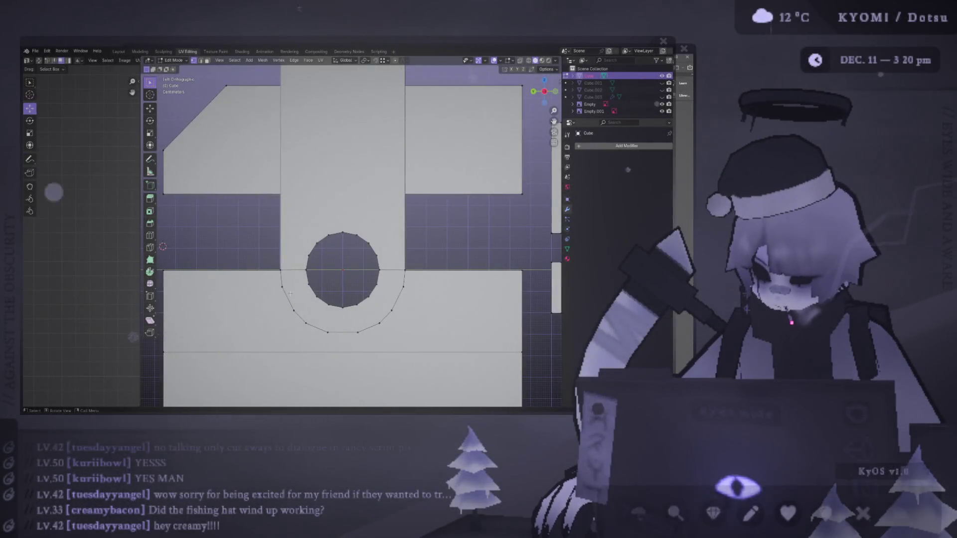
pyautogui.scroll(-3, 349, 250)
pyautogui.moveTo(349, 249)
pyautogui.mouseDown(button='middle')
pyautogui.moveTo(403, 273)
pyautogui.moveTo(442, 276)
pyautogui.mouseUp(button='middle')
pyautogui.keyDown('shift'); pyautogui.moveTo(384, 305); pyautogui.dragTo(378, 280, button='middle'); pyautogui.keyUp('shift')
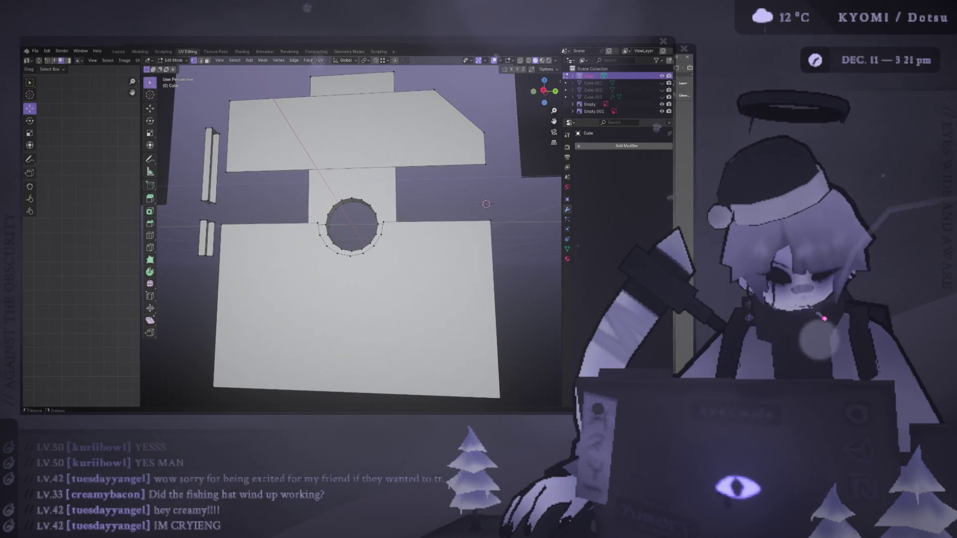
pyautogui.moveTo(251, 241)
pyautogui.mouseDown(button='middle')
pyautogui.moveTo(479, 233)
pyautogui.moveTo(359, 195)
pyautogui.mouseUp(button='middle')
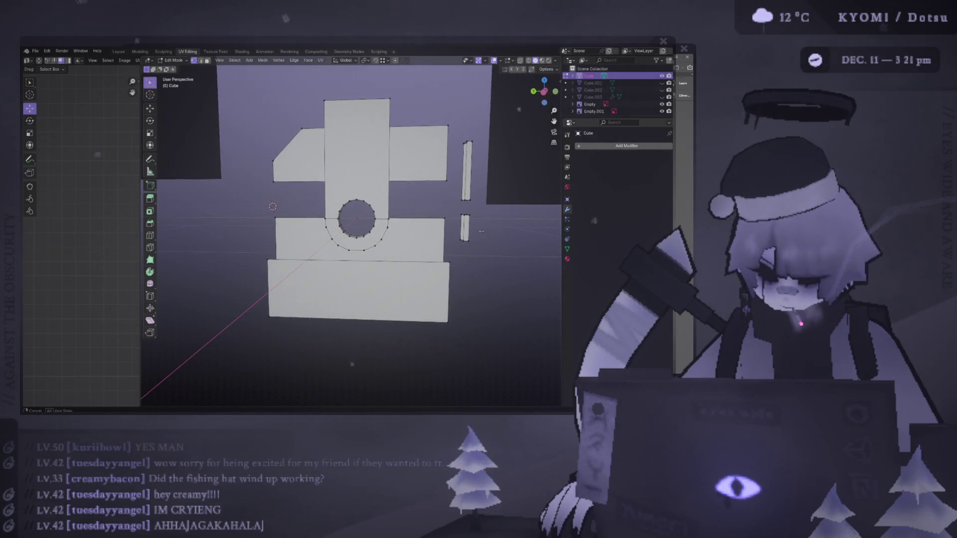
pyautogui.scroll(5, 351, 187)
pyautogui.press('ctrl+KP_3')
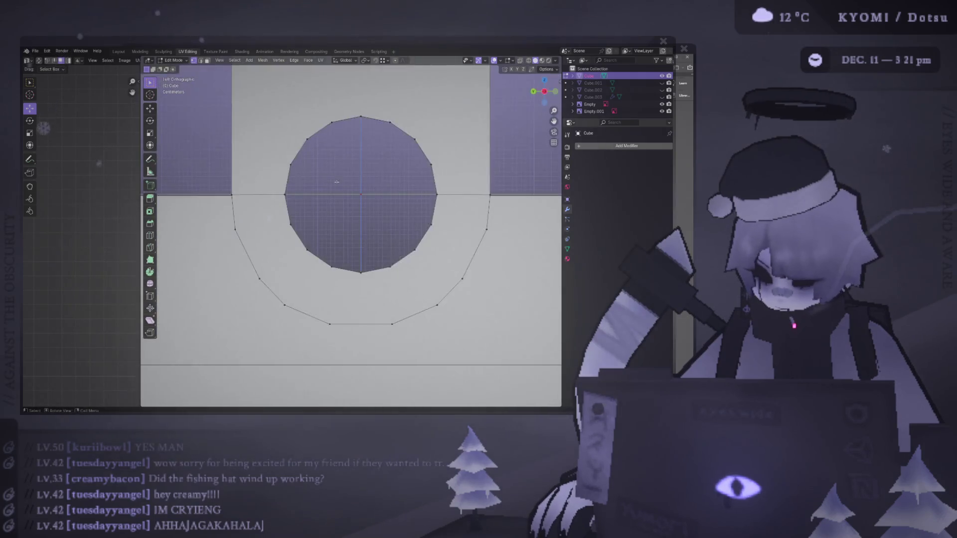
pyautogui.press('2')
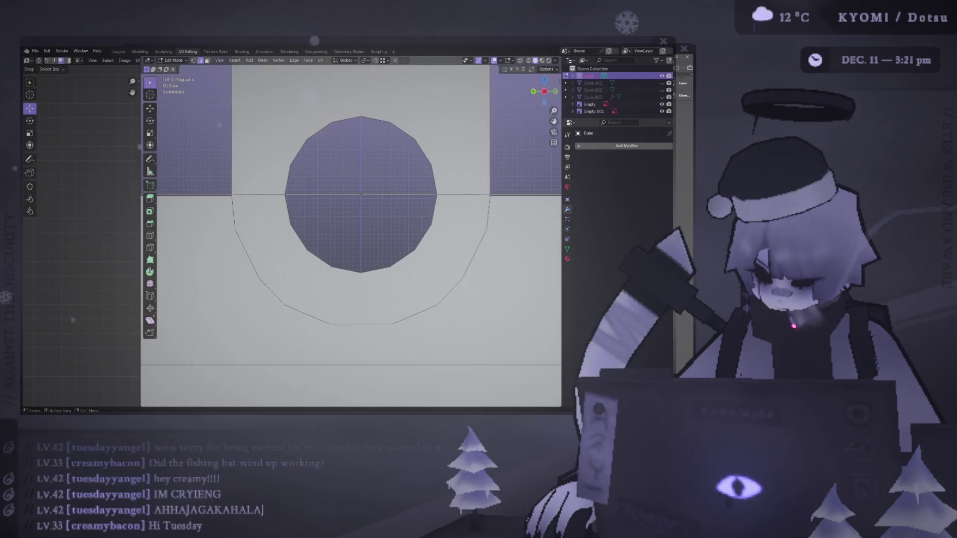
pyautogui.scroll(-3, 324, 147)
pyautogui.click(362, 143)
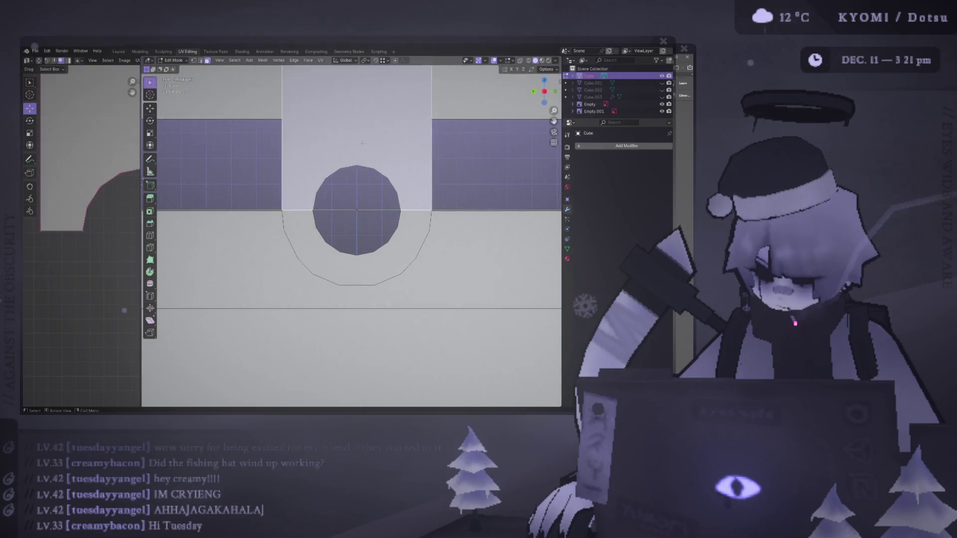
pyautogui.hotkey('ctrl', 'l')
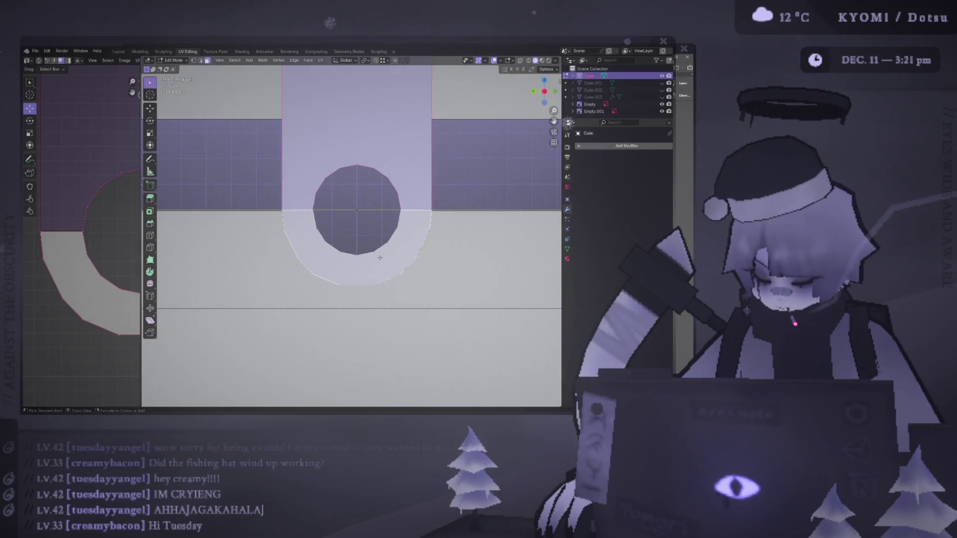
pyautogui.press('ctrl+KP_1')
pyautogui.press('KP_1')
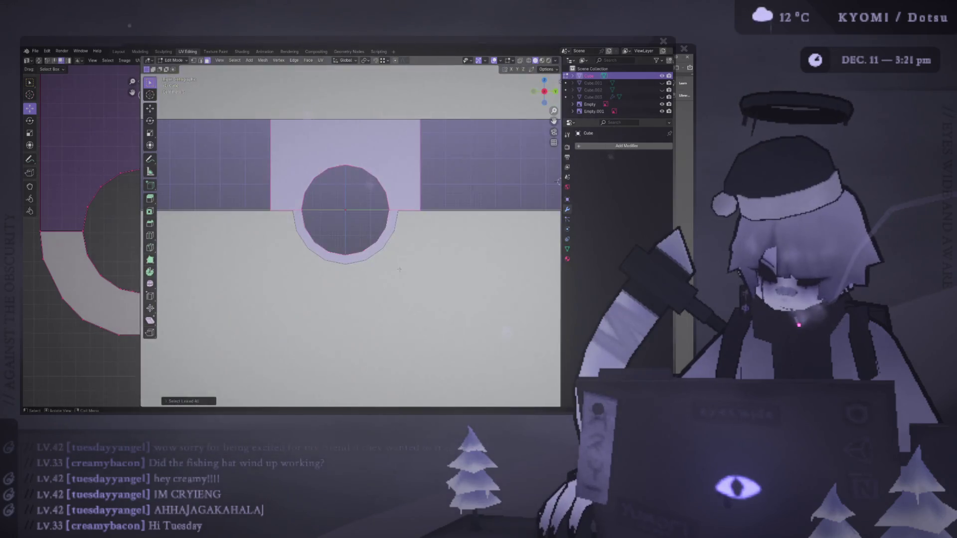
pyautogui.press('KP_7')
pyautogui.press('KP_3')
pyautogui.hotkey('ctrl', 'f')
pyautogui.moveTo(368, 251)
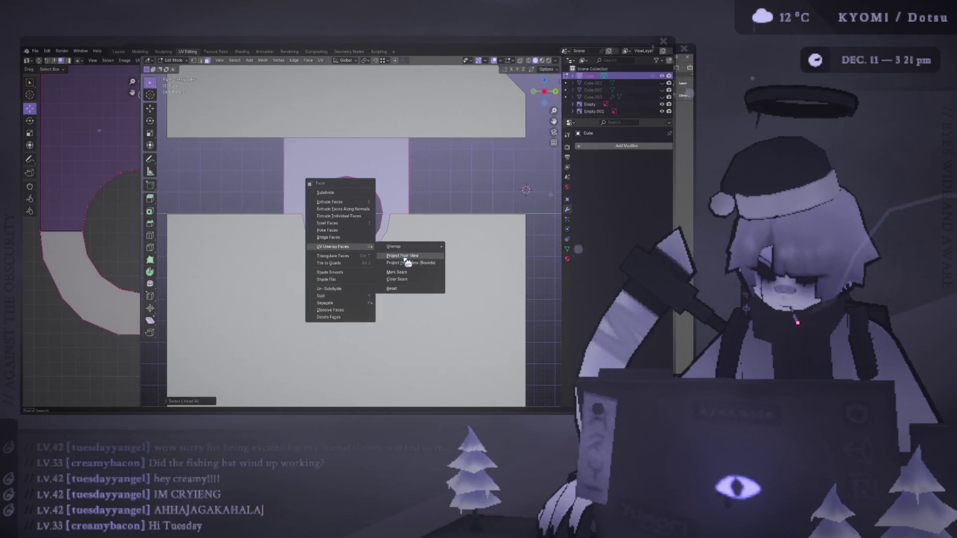
pyautogui.click(404, 257)
pyautogui.scroll(5, 82, 264)
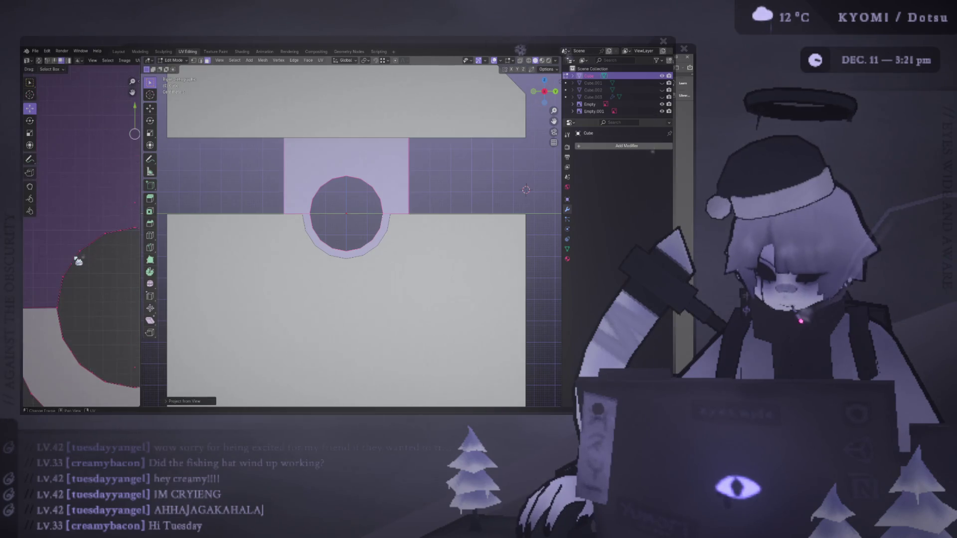
pyautogui.click(96, 256)
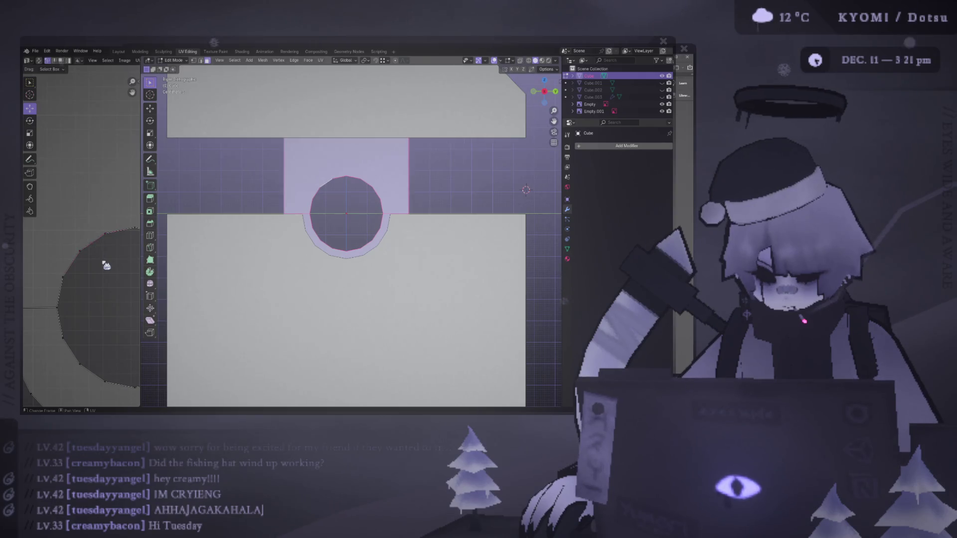
pyautogui.scroll(3, 105, 264)
pyautogui.scroll(3, 105, 259)
pyautogui.click(113, 252)
pyautogui.click(114, 256)
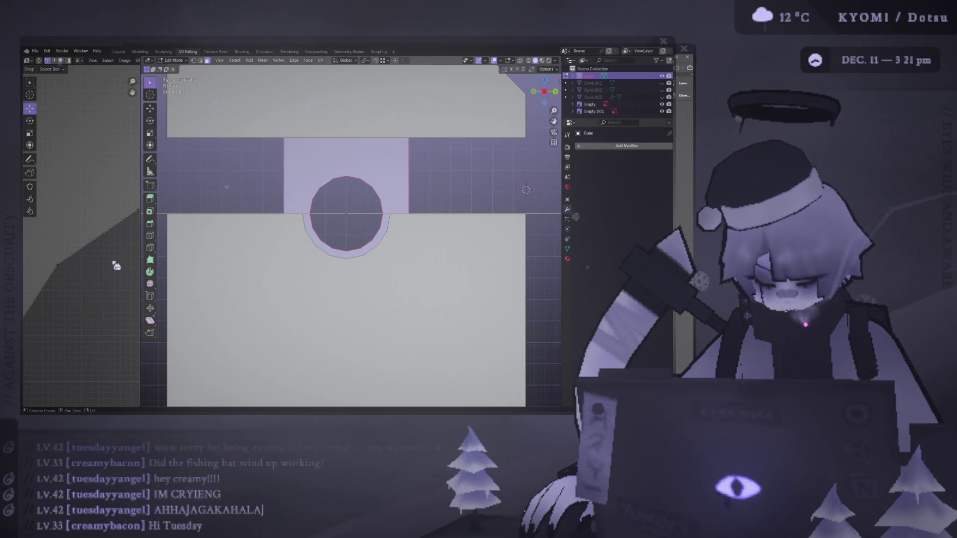
pyautogui.scroll(-3, 114, 257)
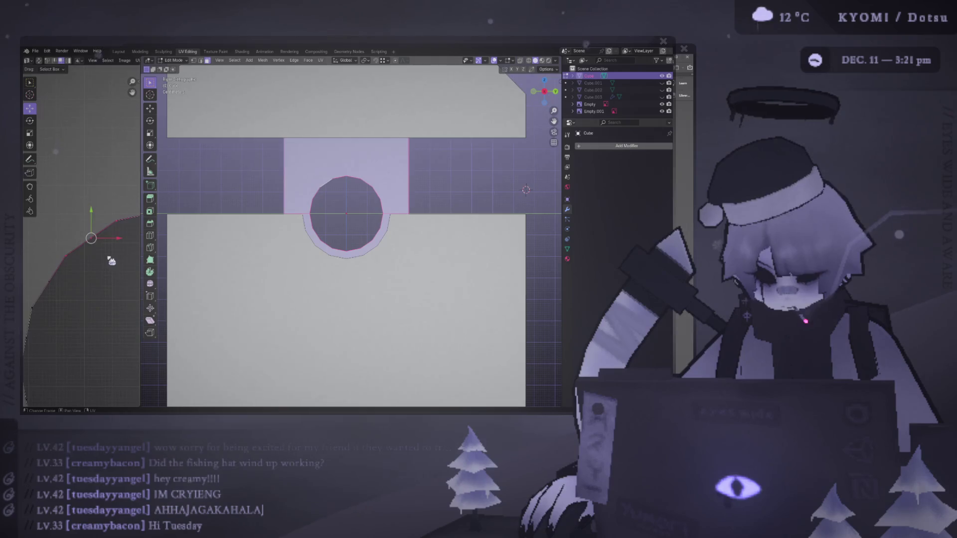
pyautogui.press('r')
pyautogui.click(110, 255)
pyautogui.hotkey('ctrl', 'z')
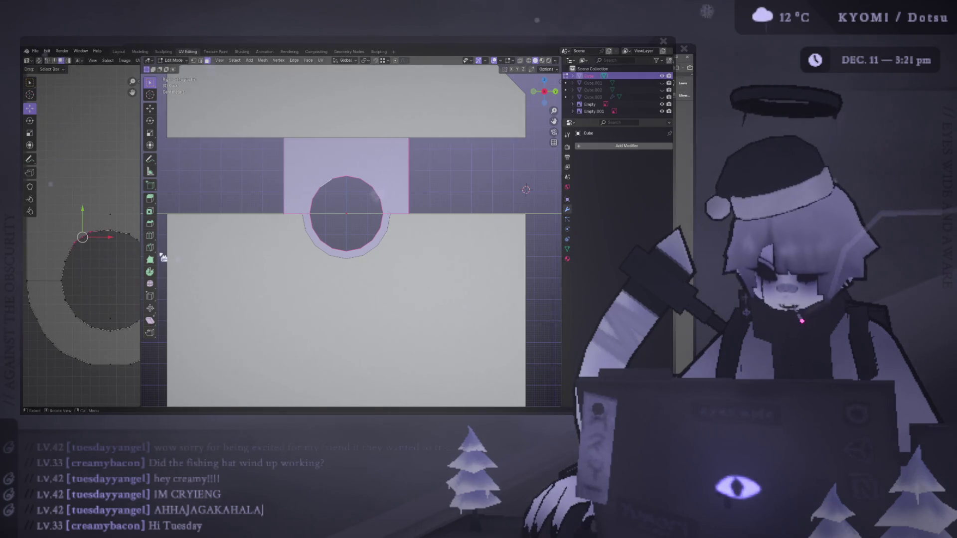
pyautogui.scroll(-2, 192, 241)
pyautogui.scroll(-1, 117, 242)
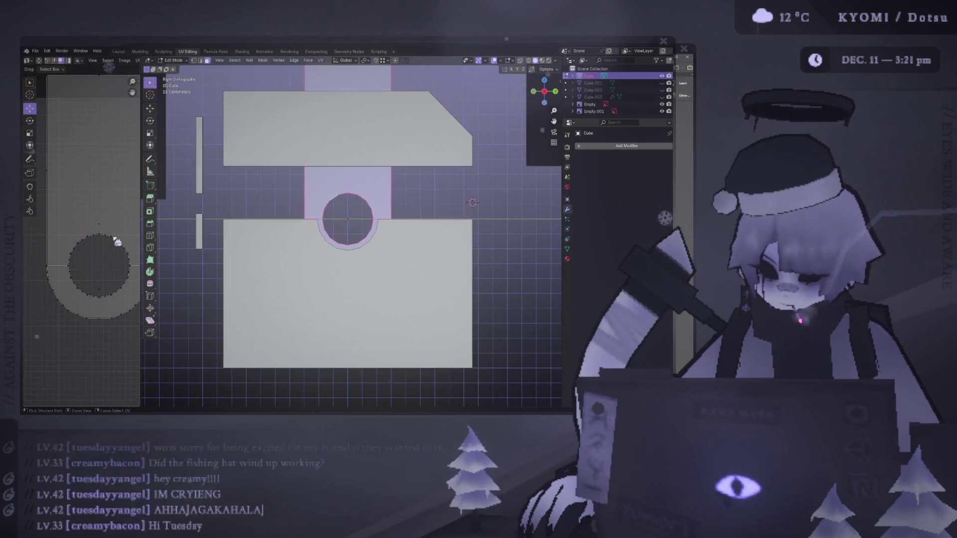
pyautogui.click(96, 162)
pyautogui.click(90, 253)
pyautogui.click(126, 295)
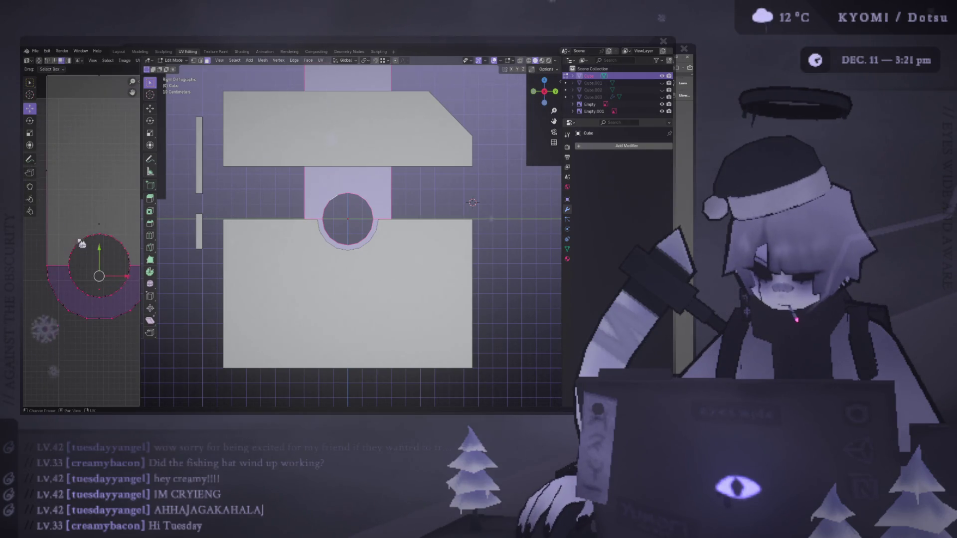
pyautogui.click(93, 269)
pyautogui.scroll(-2, 102, 270)
pyautogui.scroll(5, 102, 271)
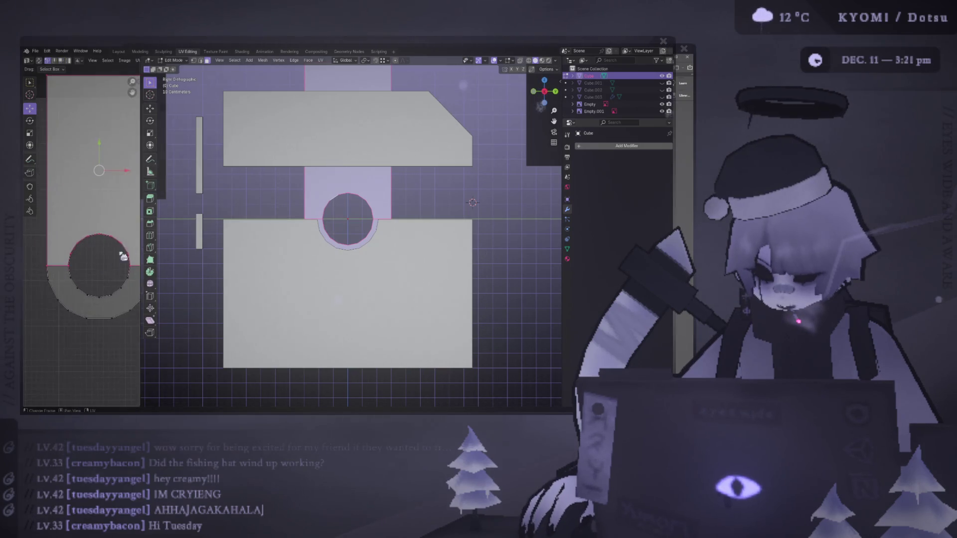
pyautogui.scroll(-3, 351, 229)
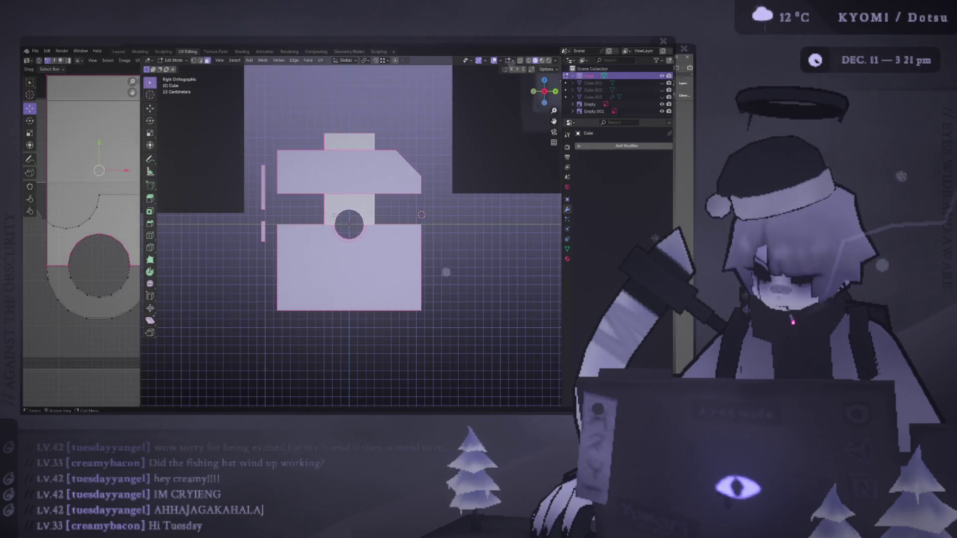
pyautogui.scroll(-3, 351, 229)
pyautogui.press('ctrl+KP_3')
# Select the rectangle UV island as a whole, move it down and make it narrower
pyautogui.scroll(-4, 110, 233)
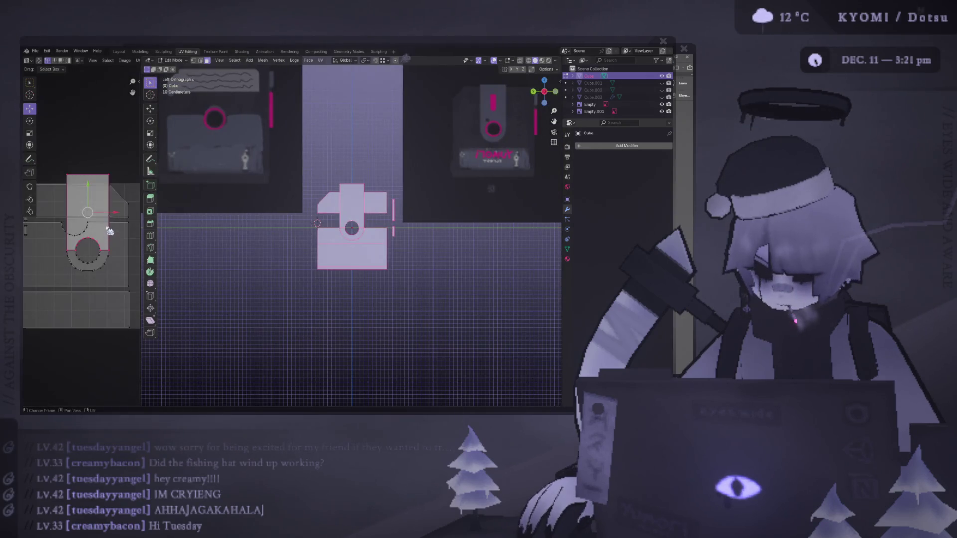
pyautogui.click(110, 176)
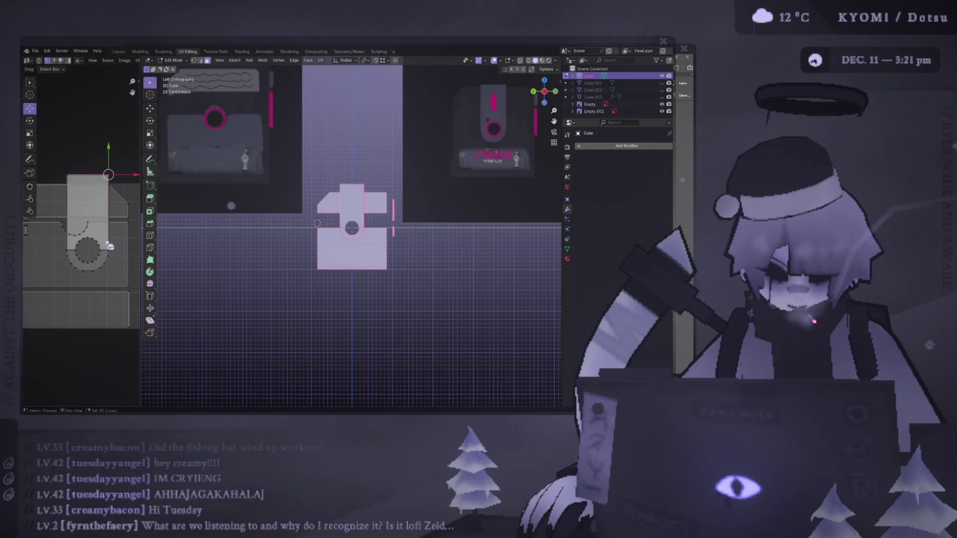
pyautogui.press('l')
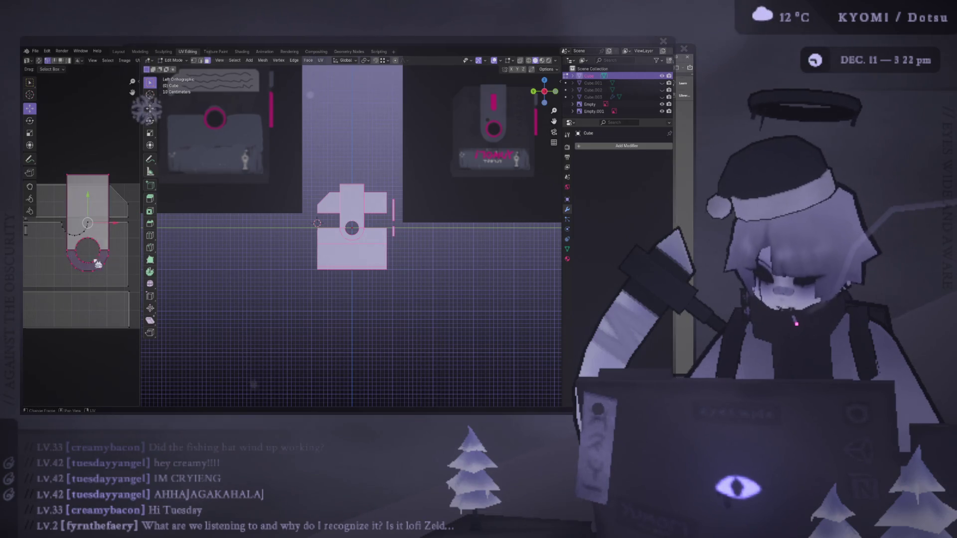
pyautogui.press('g')
pyautogui.press('s')
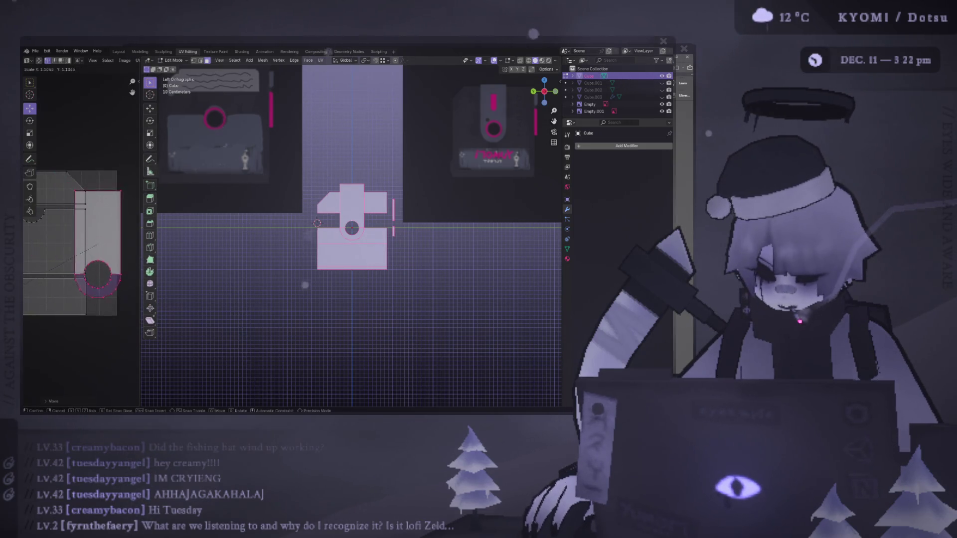
pyautogui.click(110, 295)
# Box-select the stacked islands, move them, and rotate them a quarter turn
pyautogui.scroll(2, 110, 294)
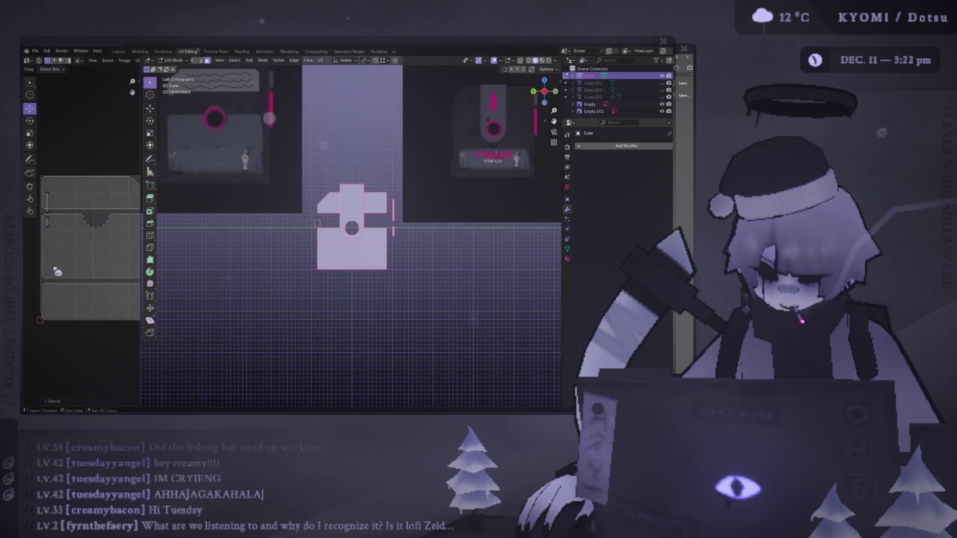
pyautogui.moveTo(81, 219); pyautogui.dragTo(80, 218)
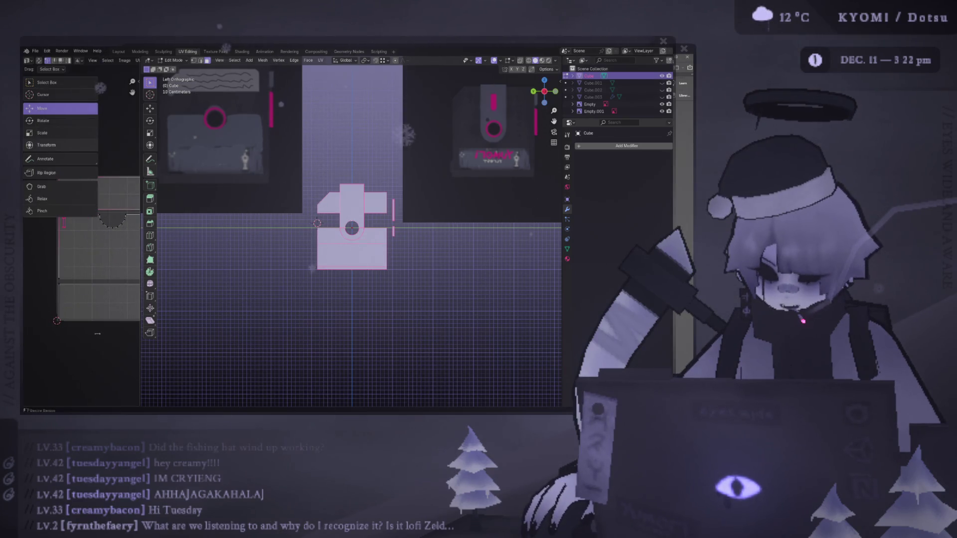
pyautogui.moveTo(71, 352); pyautogui.dragTo(35, 164)
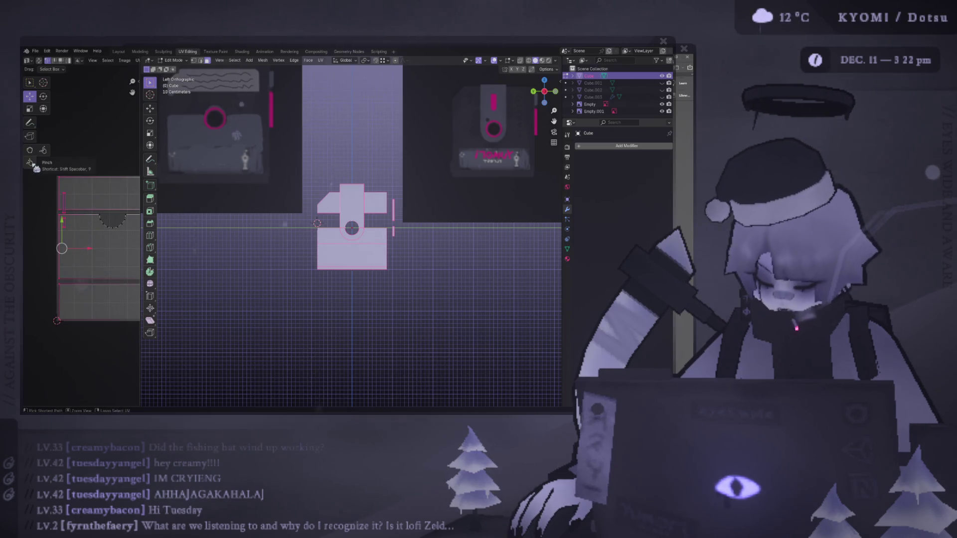
pyautogui.press('g')
pyautogui.click(78, 248)
pyautogui.press('r')
pyautogui.click(101, 306)
# Reposition the middle rectangle island to the right, then move the upper island lower left
pyautogui.click(92, 240)
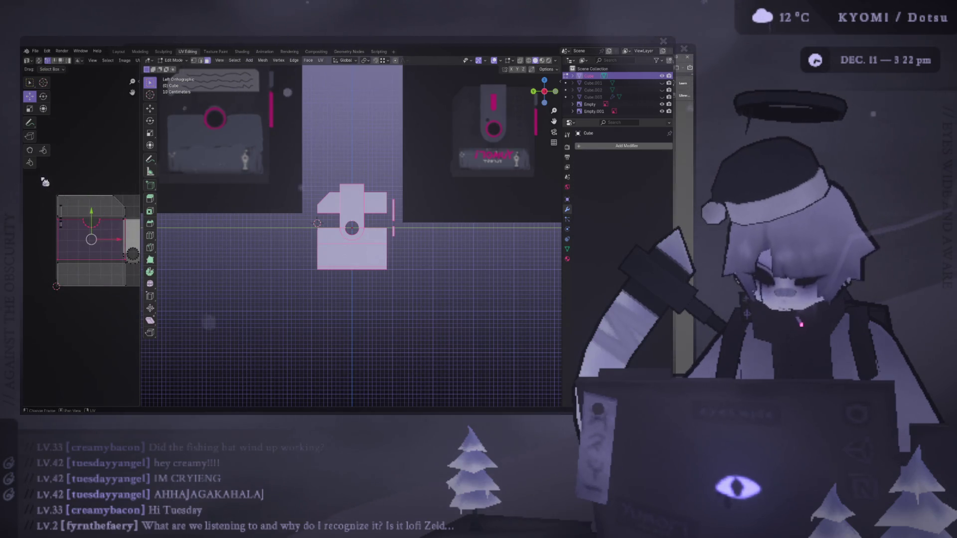
pyautogui.hotkey('ctrl', 'l')
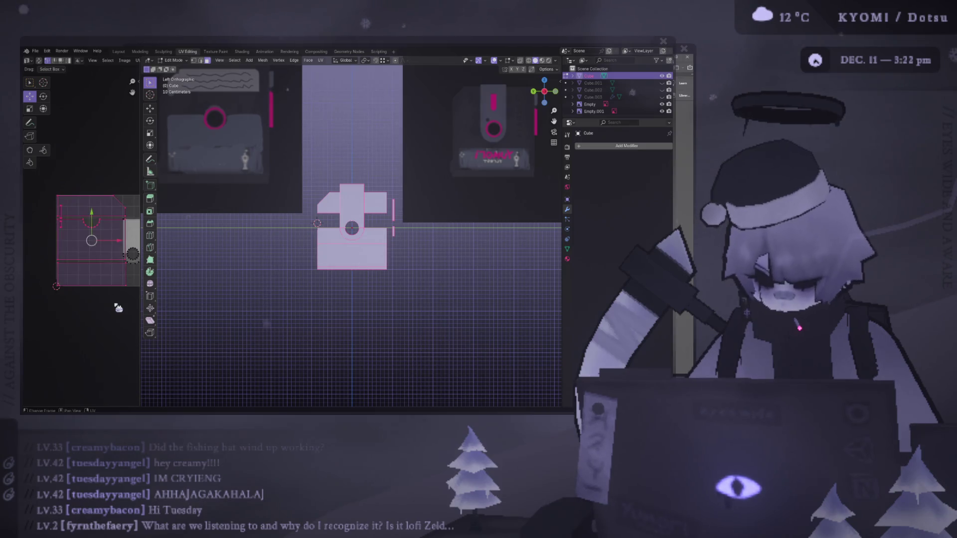
pyautogui.scroll(2, 117, 264)
pyautogui.press('g')
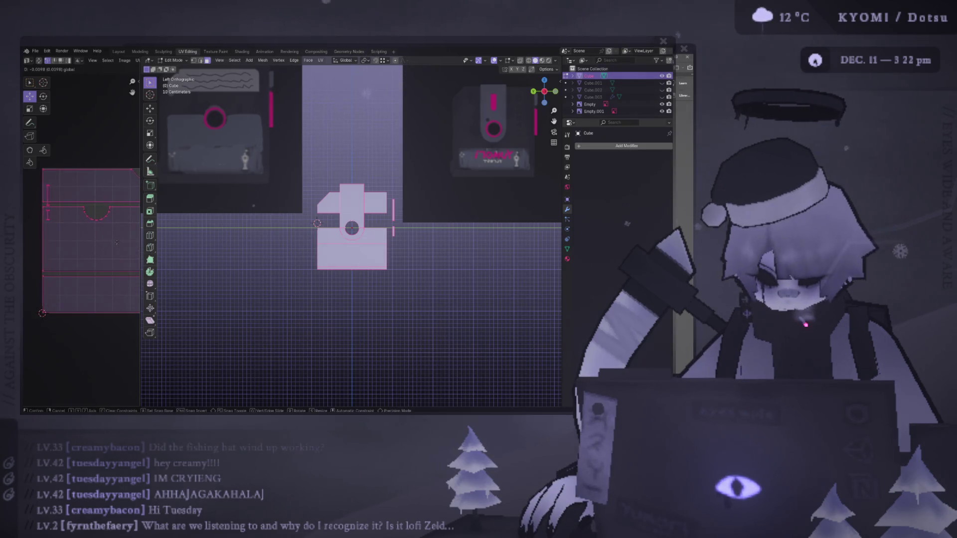
pyautogui.click(118, 242)
pyautogui.scroll(3, 102, 270)
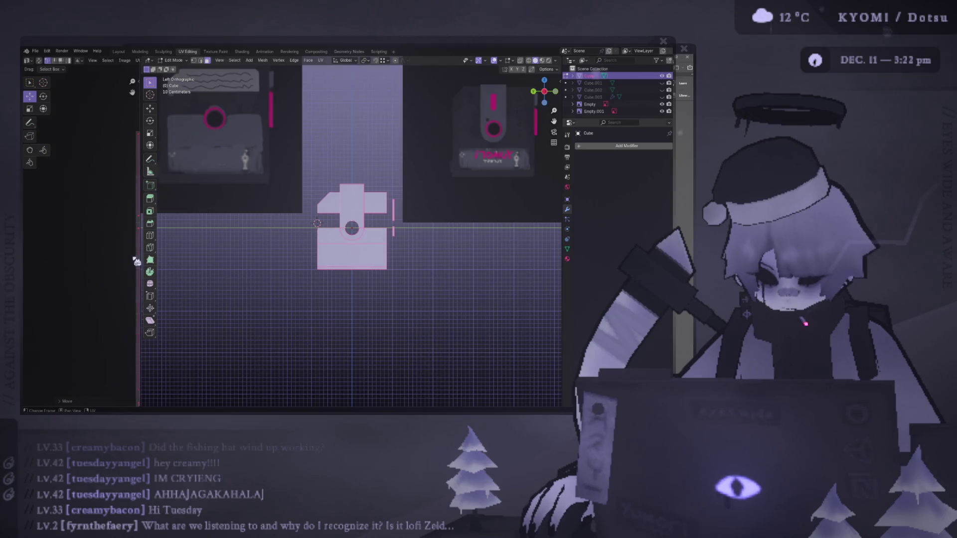
pyautogui.click(68, 264)
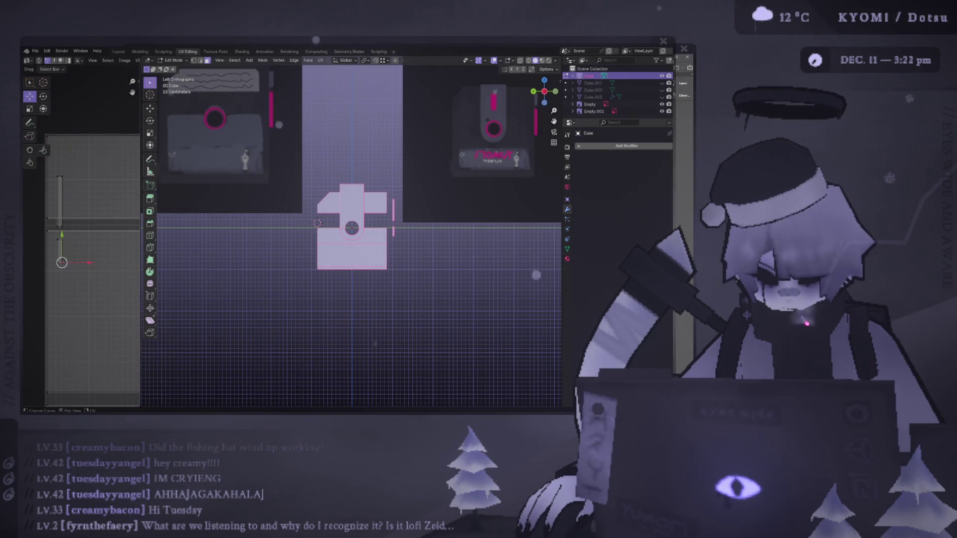
pyautogui.click(60, 207)
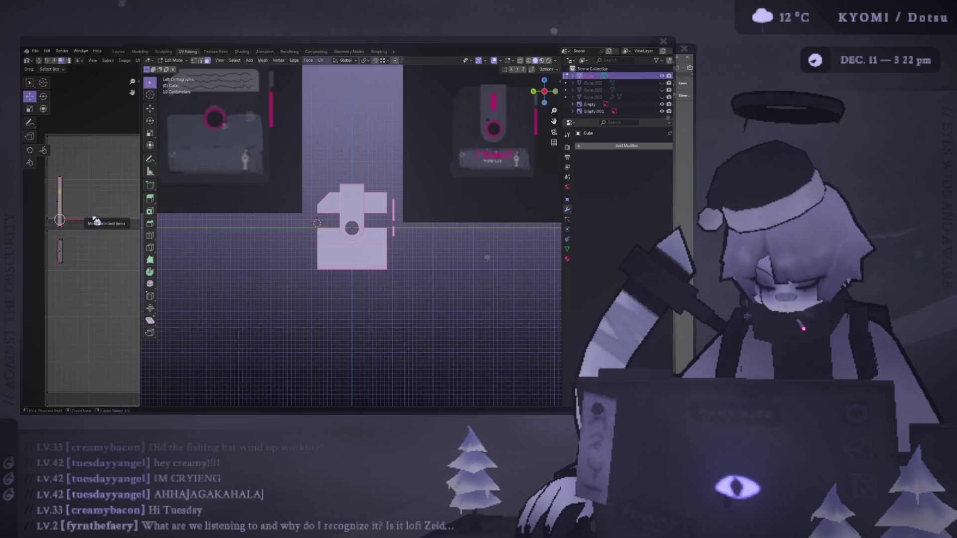
pyautogui.scroll(-5, 96, 220)
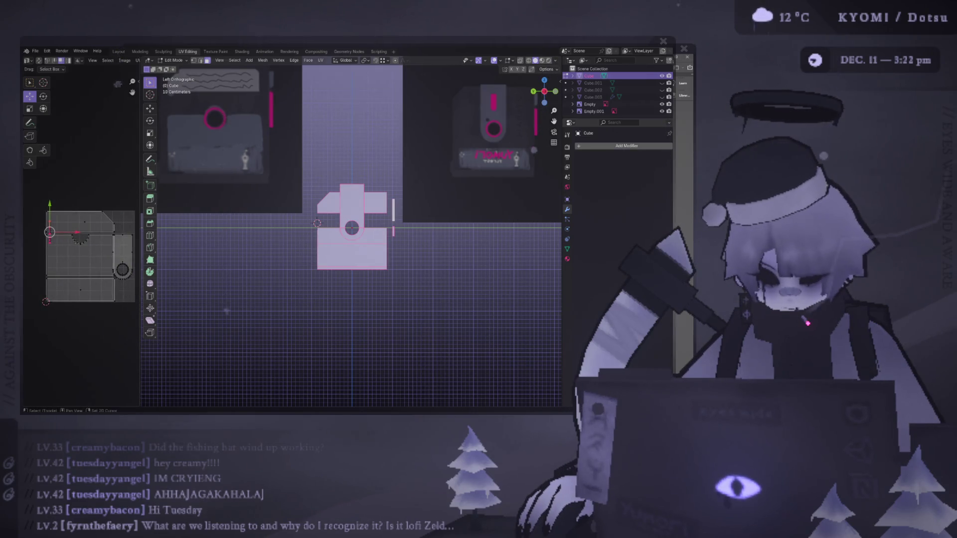
pyautogui.press('g')
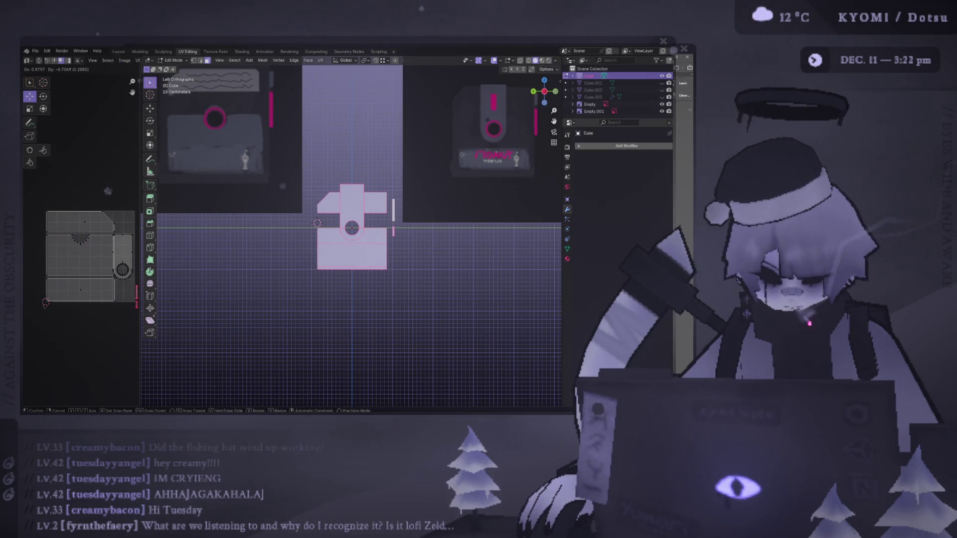
pyautogui.click(32, 296)
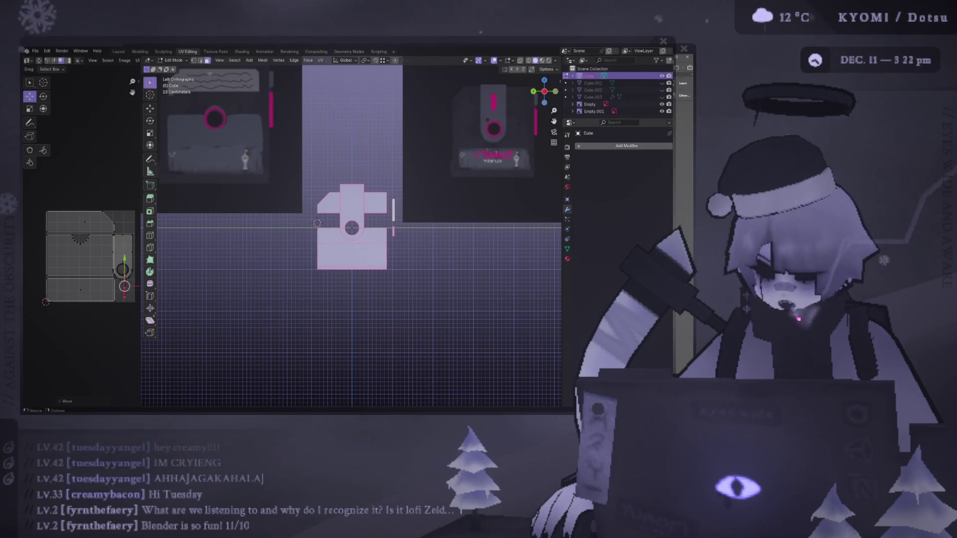
# Select the whole tab island with the round hole and scale it down
pyautogui.scroll(2, 122, 257)
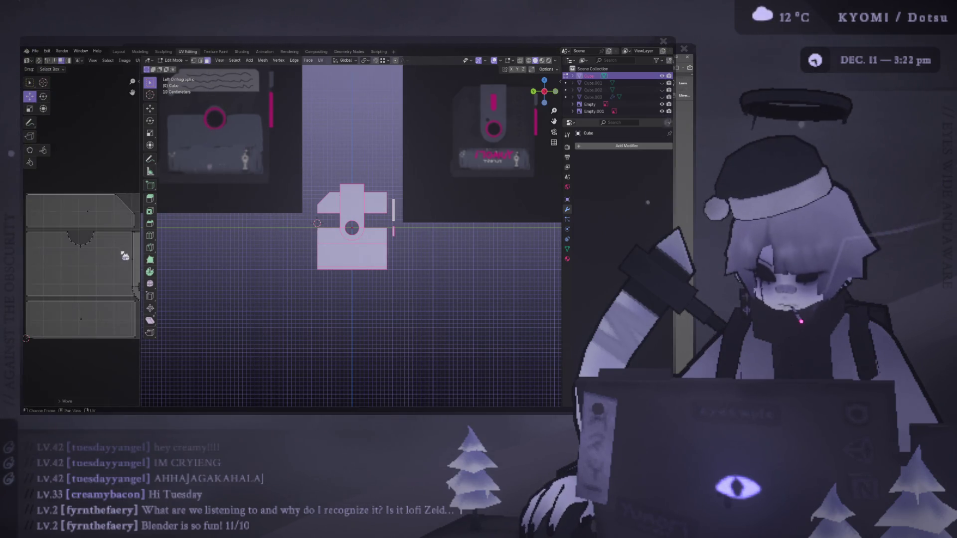
pyautogui.scroll(1, 75, 274)
pyautogui.scroll(2, 102, 336)
pyautogui.click(100, 313)
pyautogui.press('l')
pyautogui.scroll(-1, 120, 327)
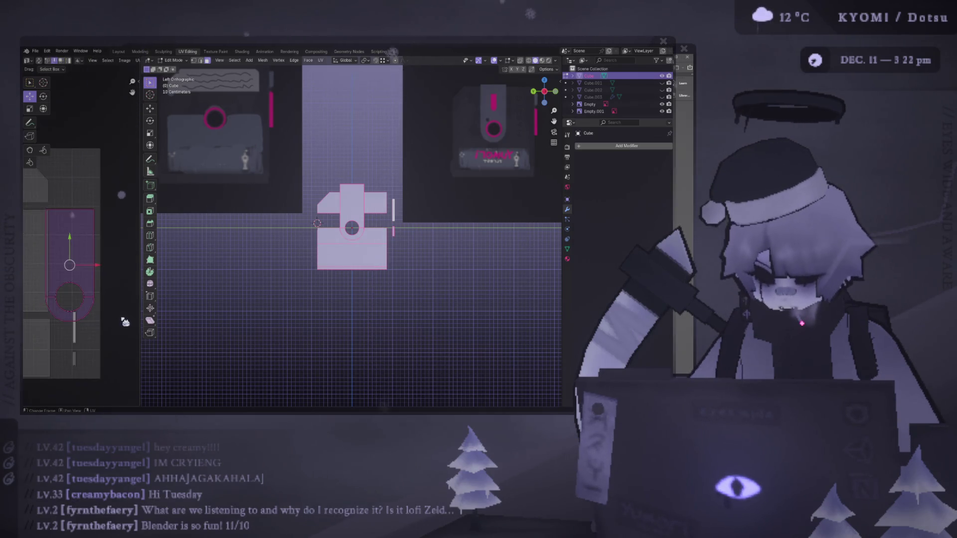
pyautogui.press('s')
pyautogui.click(120, 320)
# Move the smaller tab island up beside the notched plate islands at the right edge
pyautogui.press('g')
pyautogui.click(120, 317)
pyautogui.press('g')
pyautogui.click(89, 194)
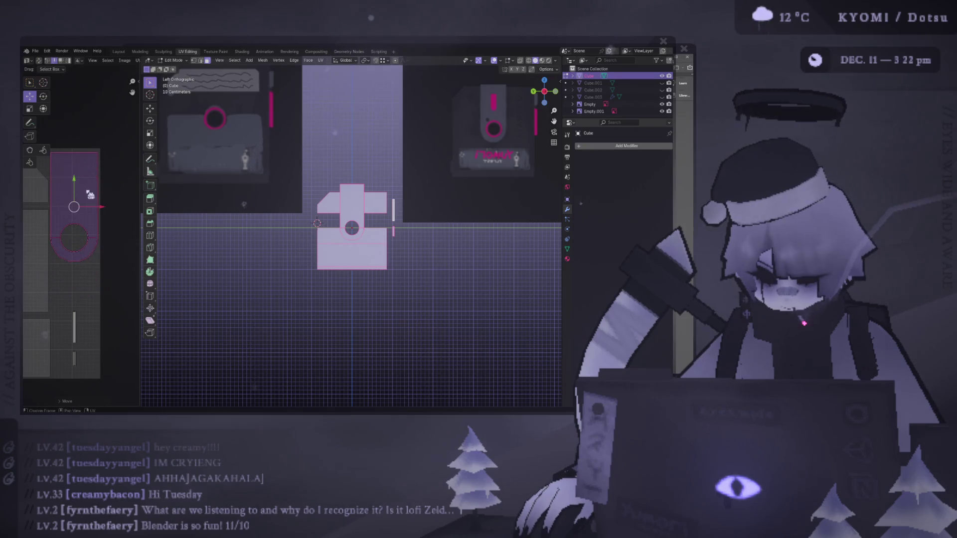
pyautogui.scroll(-5, 87, 255)
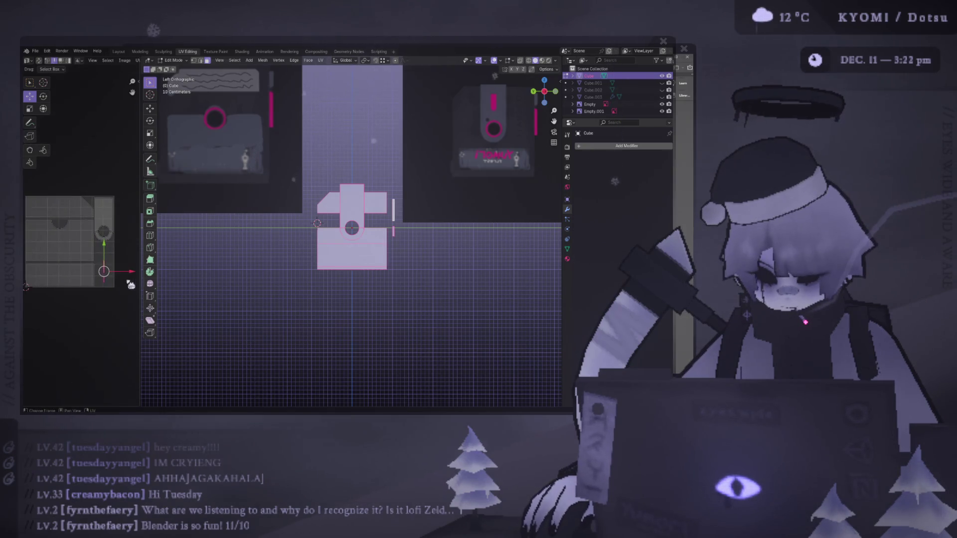